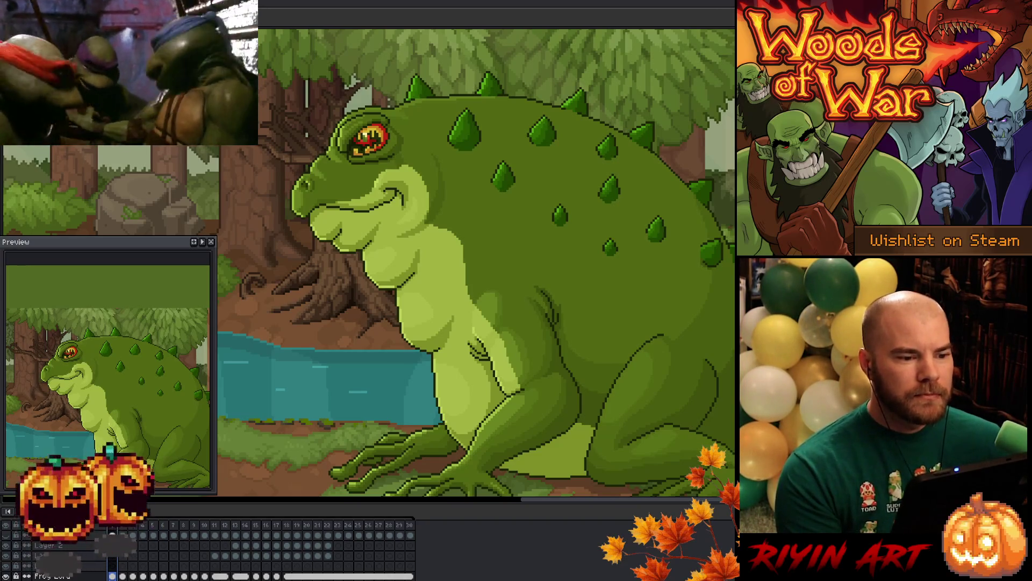
Enlarge the canvas area by pulling the timeline border down
scroll(383, 221, "up", 3)
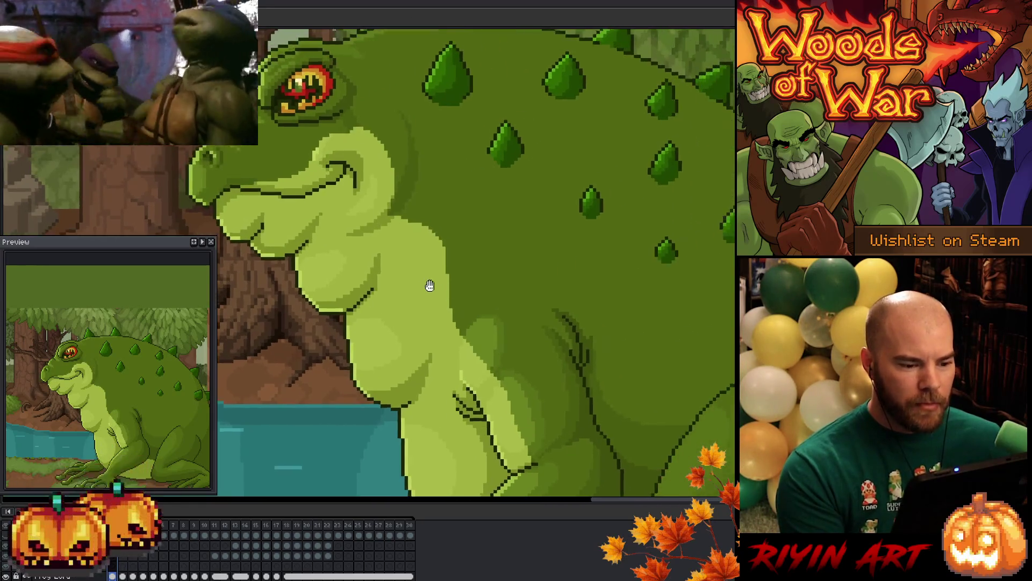
scroll(411, 305, "down", 4)
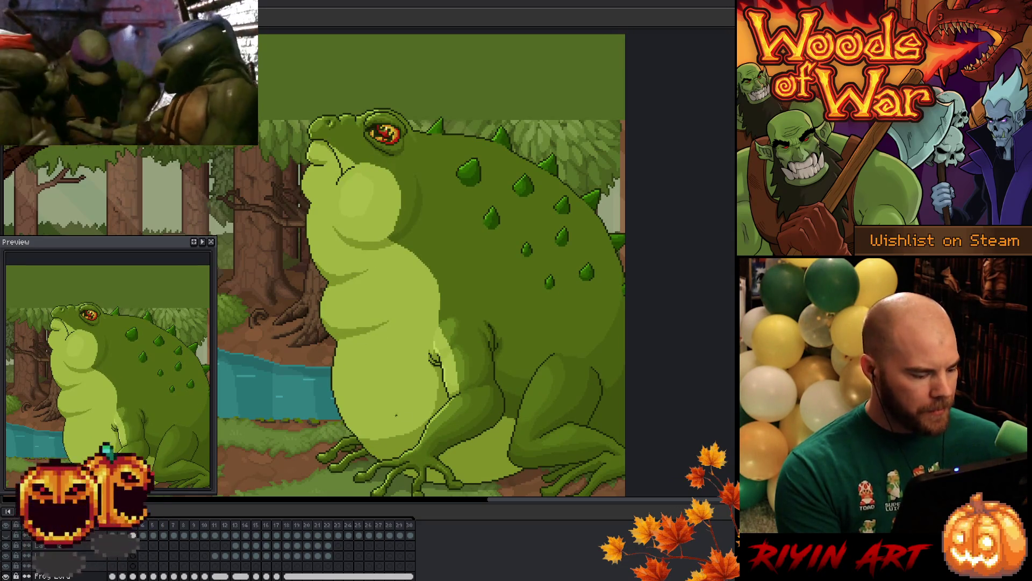
scroll(133, 562, "down", 3)
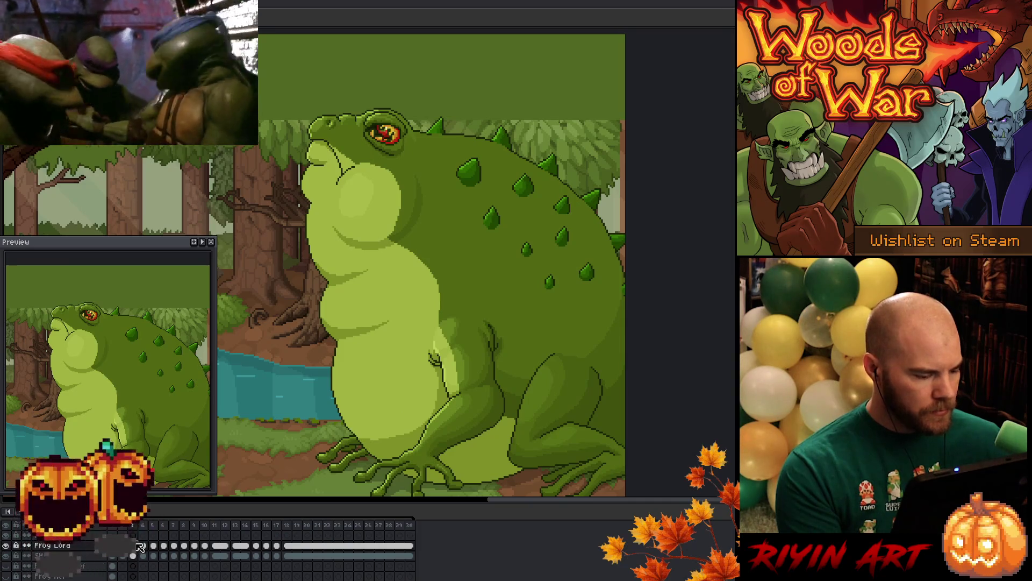
left_click_drag(254, 504, 255, 521)
scroll(364, 402, "up", 3)
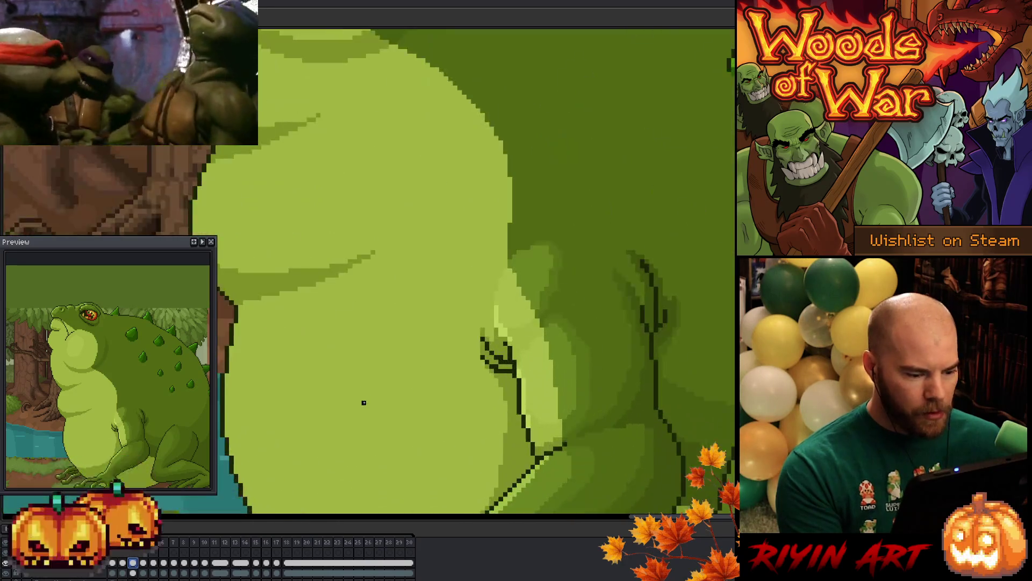
scroll(364, 403, "down", 3)
scroll(374, 318, "up", 2)
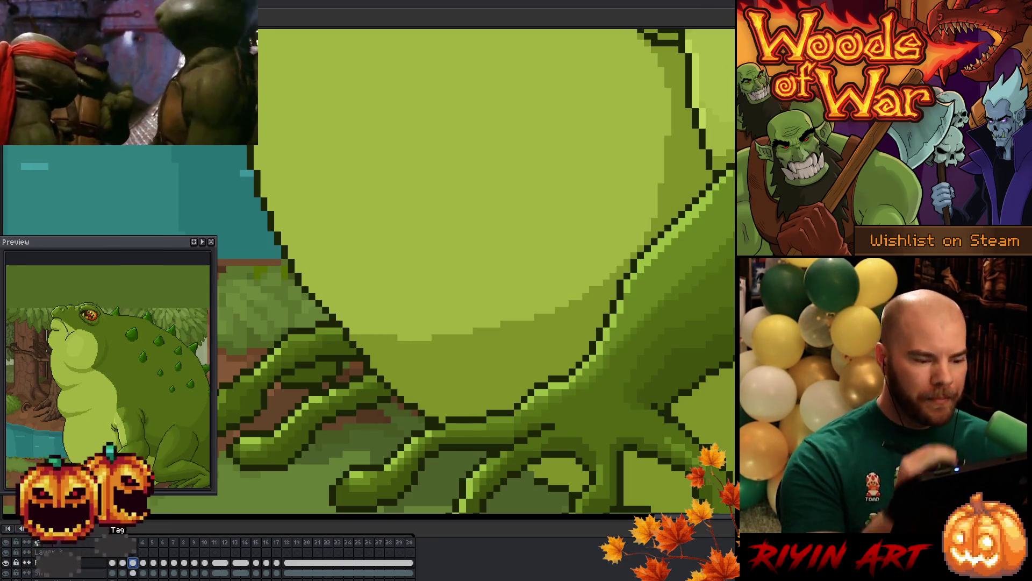
Select the strip along the belly's lower-left edge, nudge it one pixel left, and deselect
left_click_drag(378, 339, 293, 338)
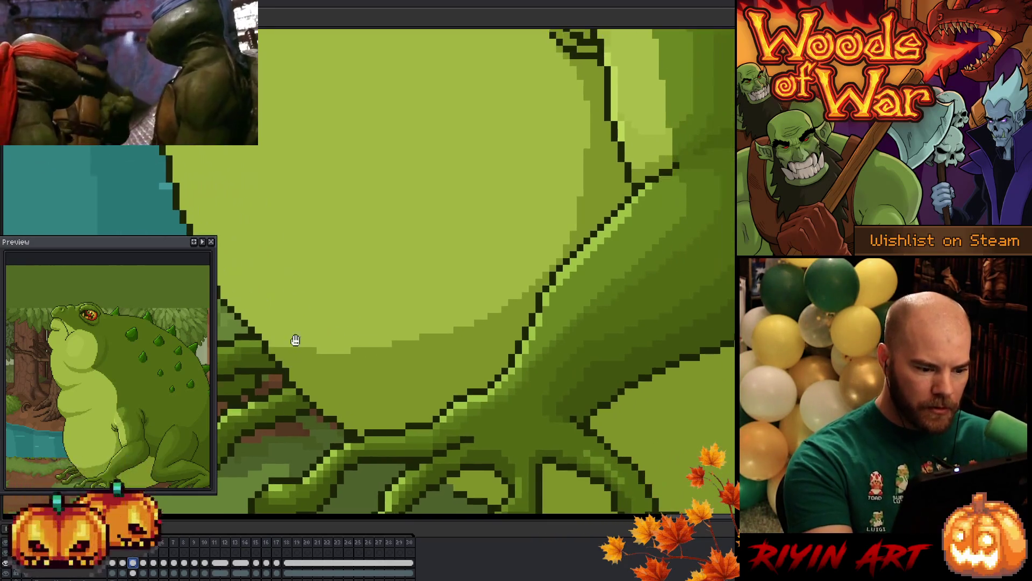
left_click_drag(279, 290, 428, 316)
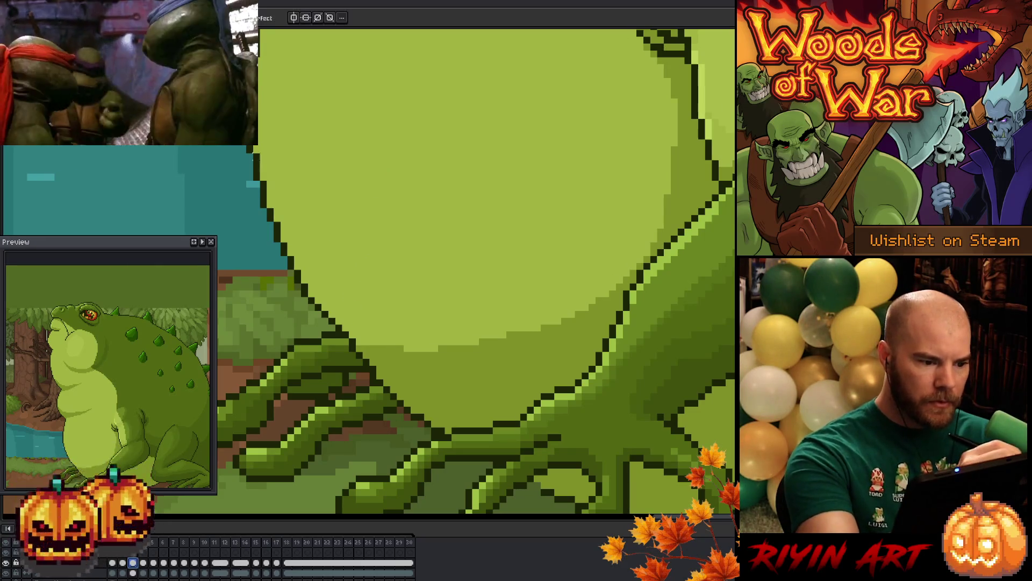
left_click_drag(252, 157, 360, 344)
key("Delete")
key("Left")
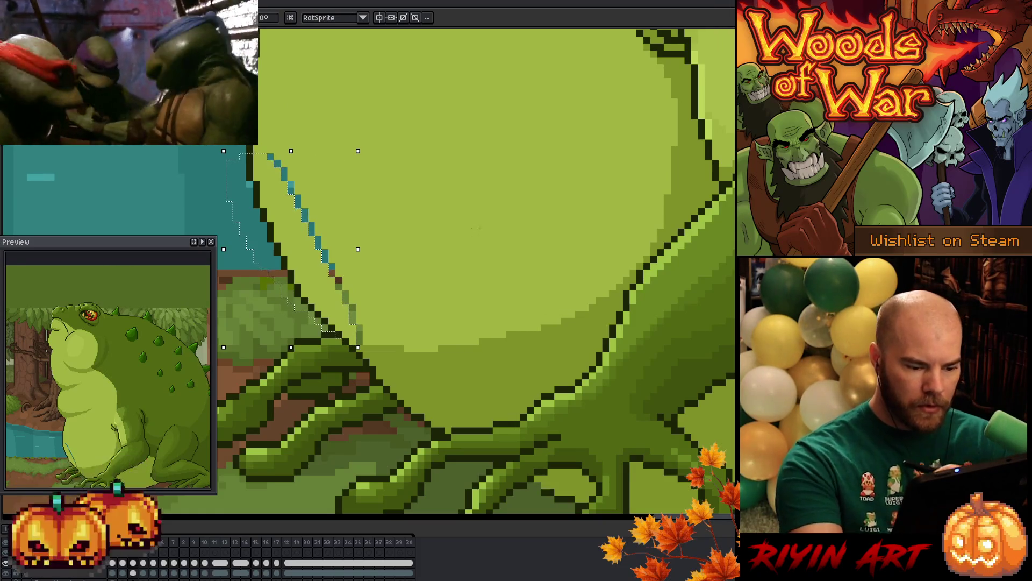
key("ctrl+d")
Shift a second belly-edge strip one pixel left, then erase the faint light-green trail
mouse_move(372, 369)
left_mouse_down()
mouse_move(291, 287)
mouse_move(251, 200)
mouse_move(359, 321)
mouse_move(376, 360)
left_mouse_up()
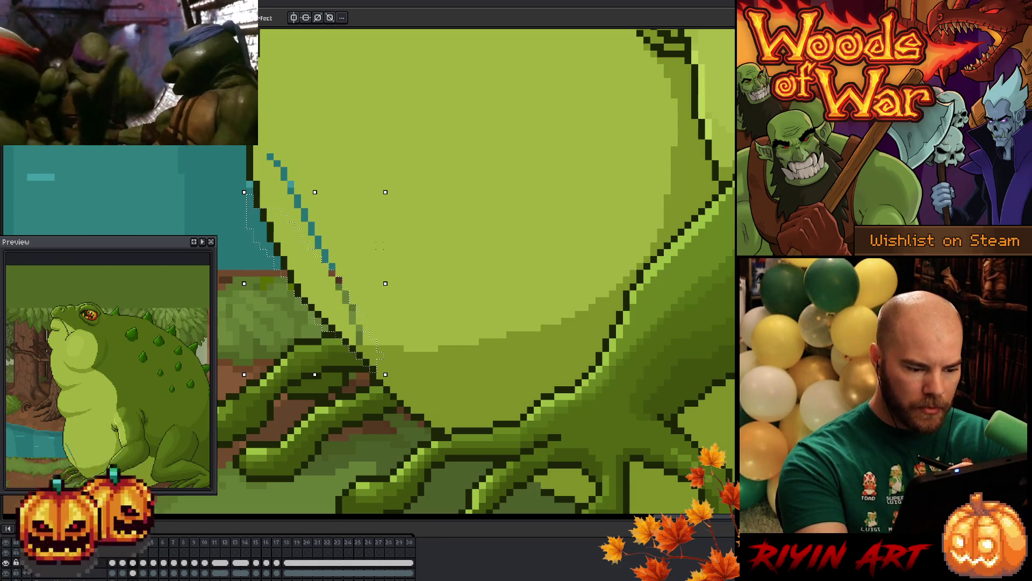
key("Left")
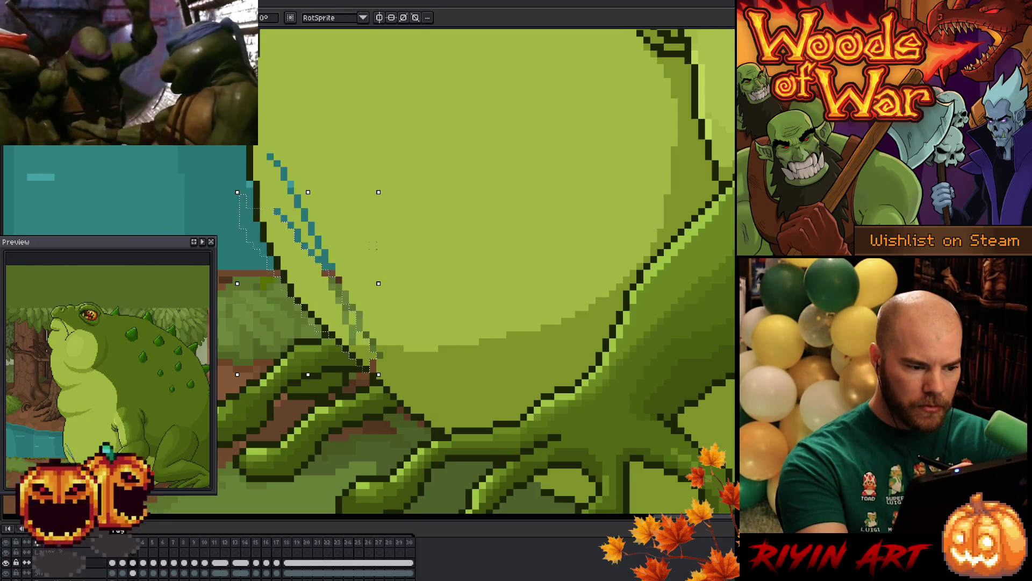
key("ctrl+d")
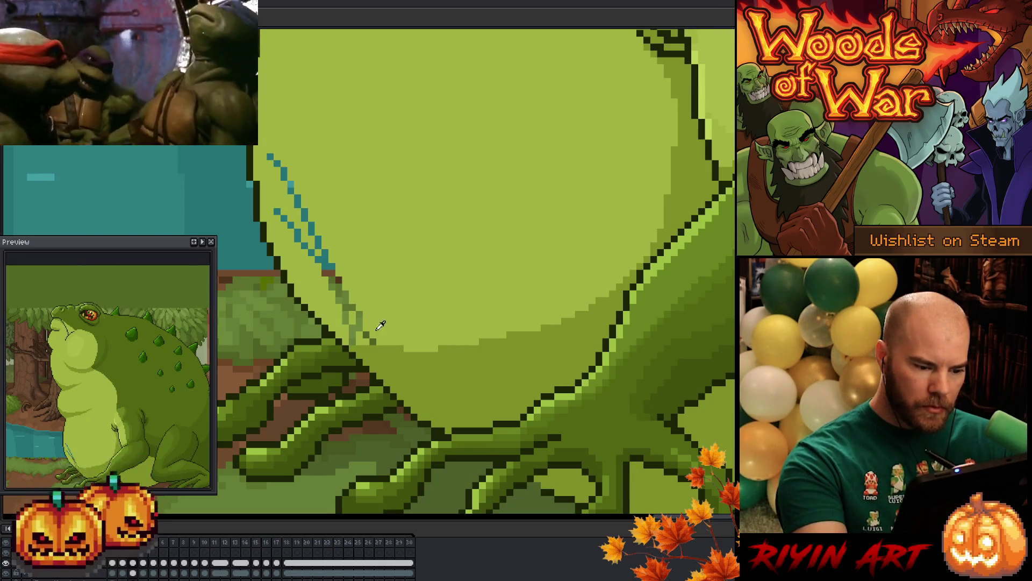
mouse_move(380, 322)
left_mouse_down()
mouse_move(353, 340)
mouse_move(352, 322)
mouse_move(350, 338)
mouse_move(290, 190)
mouse_move(276, 218)
mouse_move(297, 239)
mouse_move(313, 233)
left_mouse_up()
Zoom and pan along the belly outline to review the cleaned edge near the arm
scroll(527, 237, "down", 1)
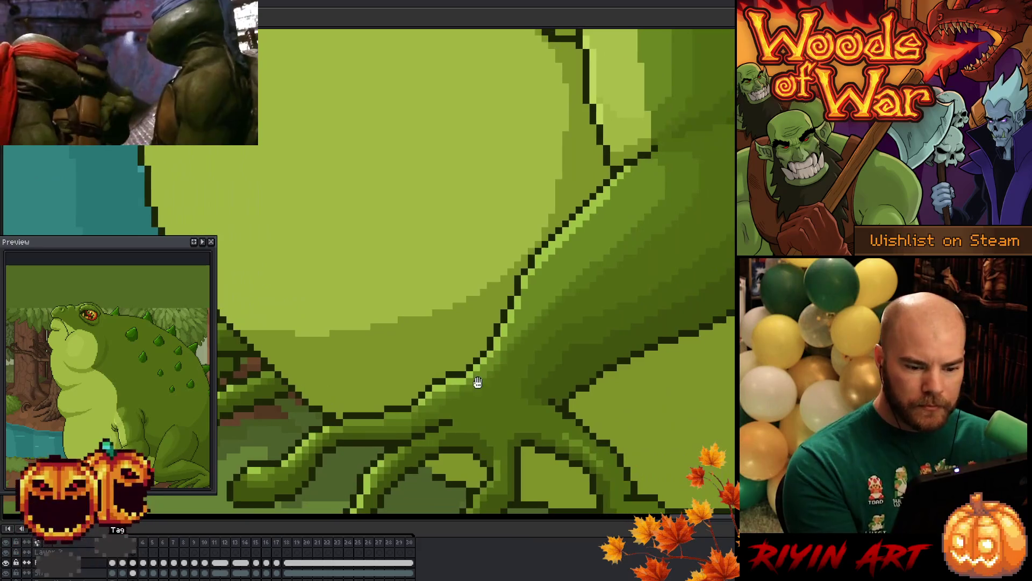
scroll(474, 380, "up", 1)
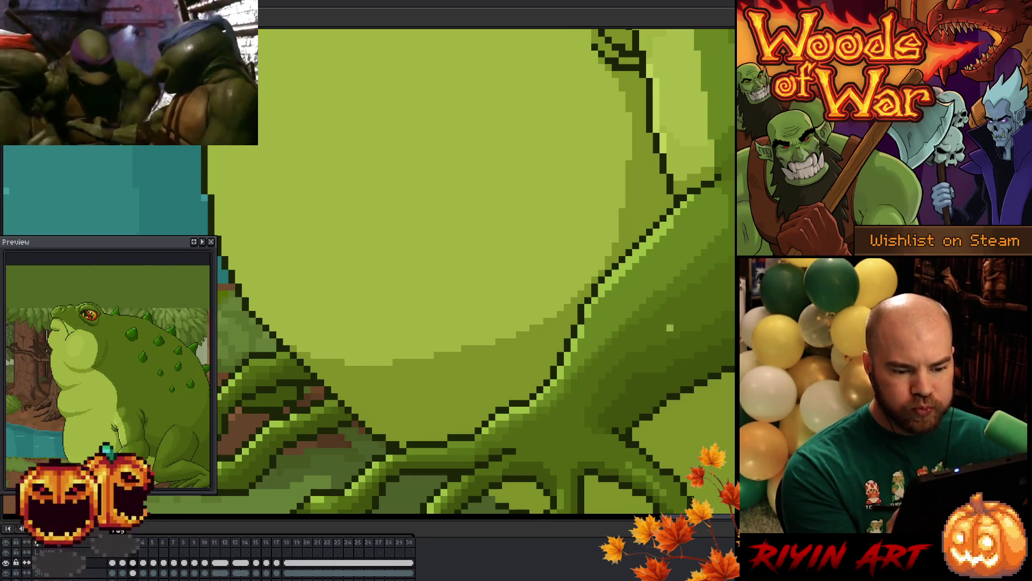
mouse_move(643, 368)
left_mouse_down()
mouse_move(611, 460)
mouse_move(636, 341)
left_mouse_up()
mouse_move(592, 368)
left_mouse_down()
mouse_move(602, 344)
mouse_move(462, 376)
left_mouse_up()
scroll(573, 355, "down", 2)
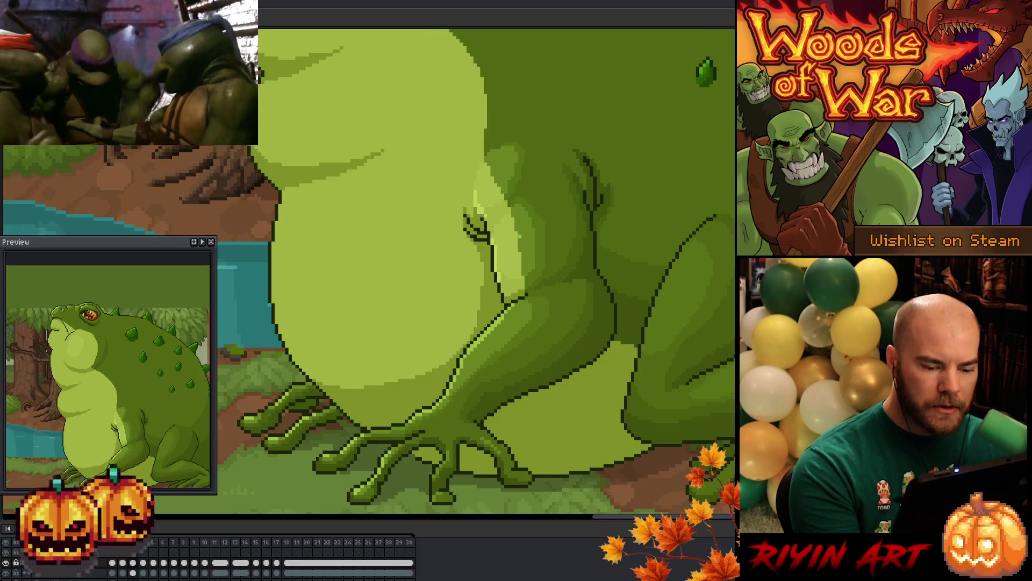
Centre on the arm, compare neighbouring poses, and advance to frame 7
left_click_drag(540, 424, 502, 417)
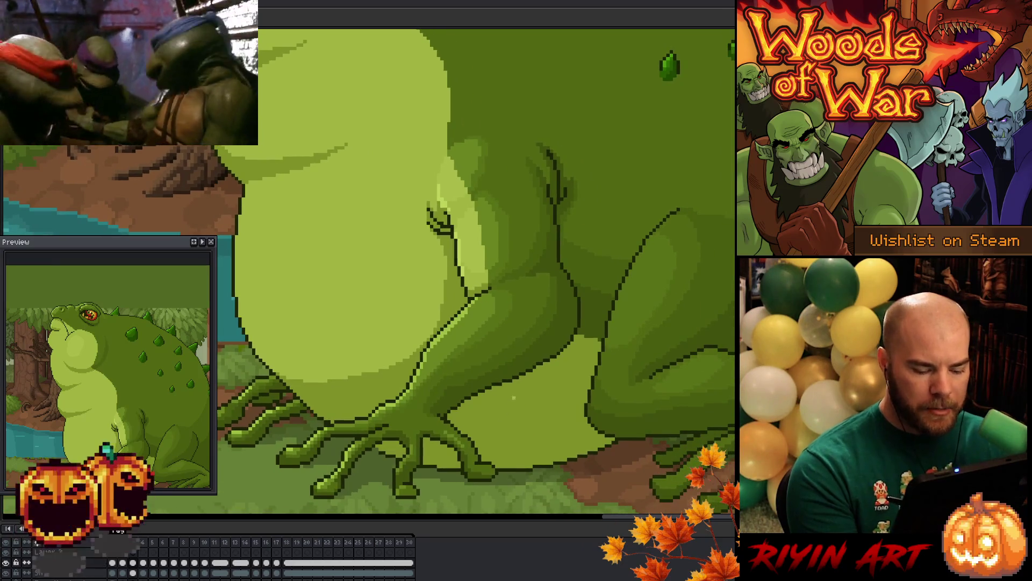
key("Right")
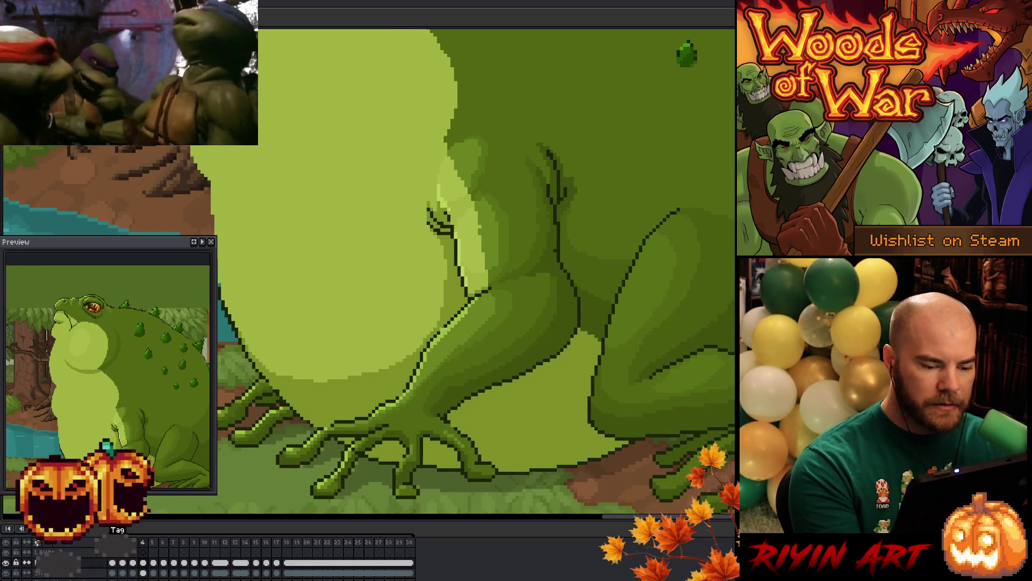
key("Left")
key("Right")
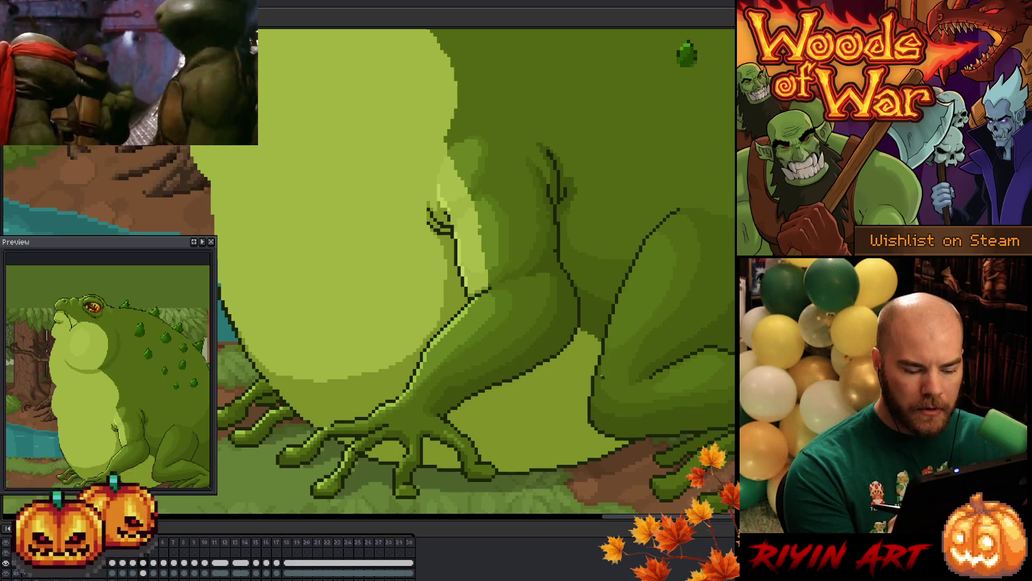
key("Right")
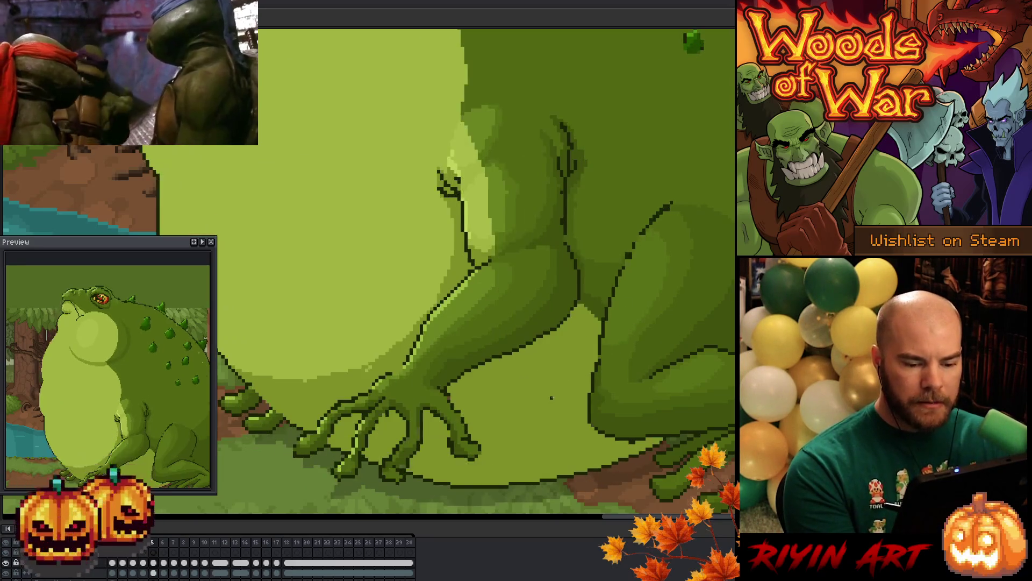
key("Left")
key("Right")
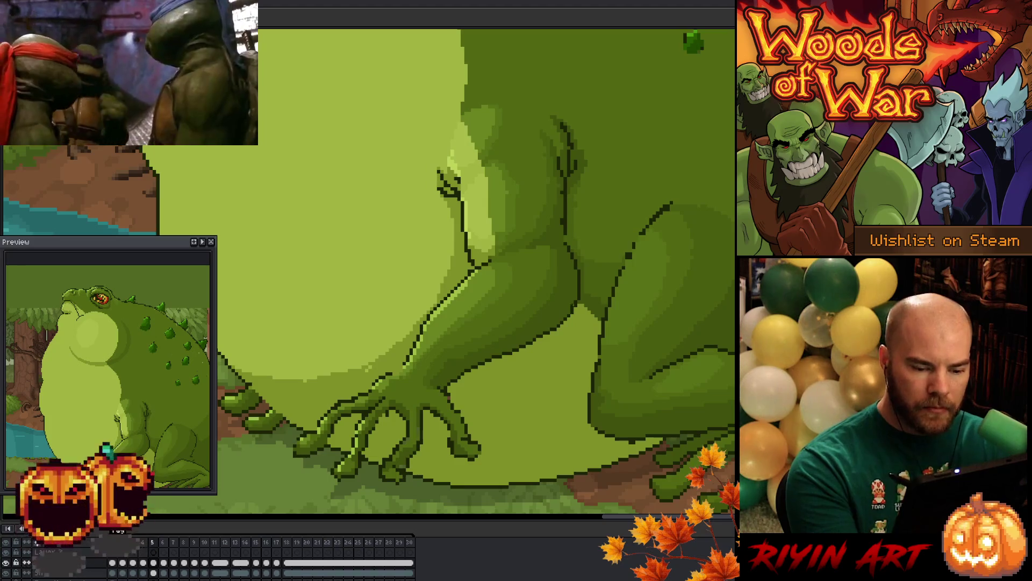
key("Right")
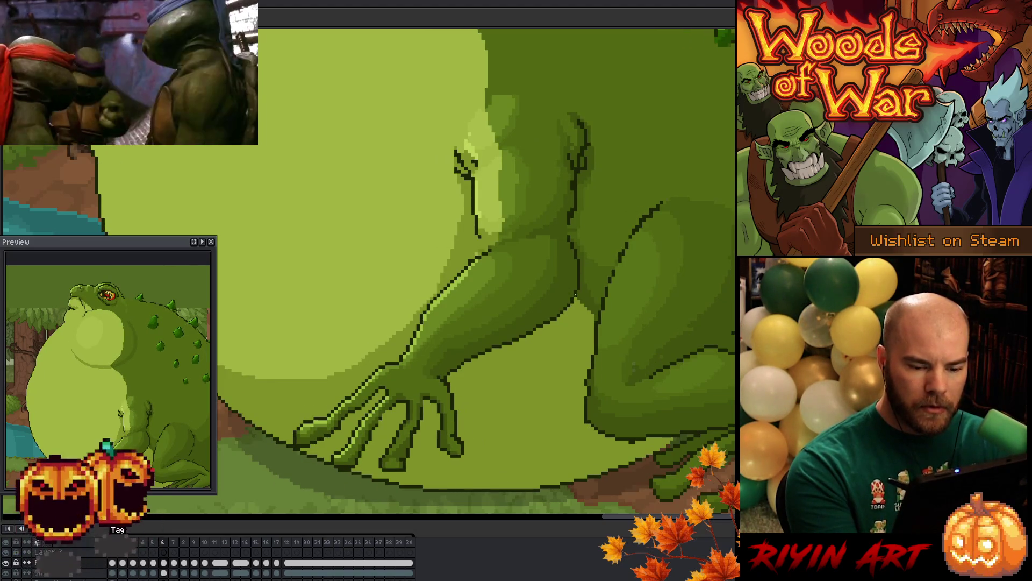
key("Right")
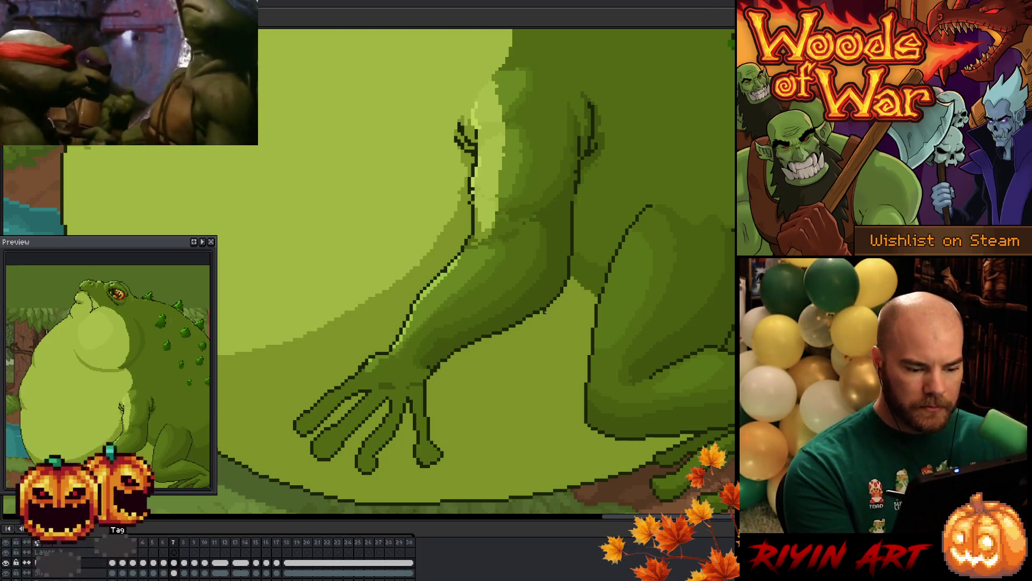
key("Left")
key("Right")
key("Left")
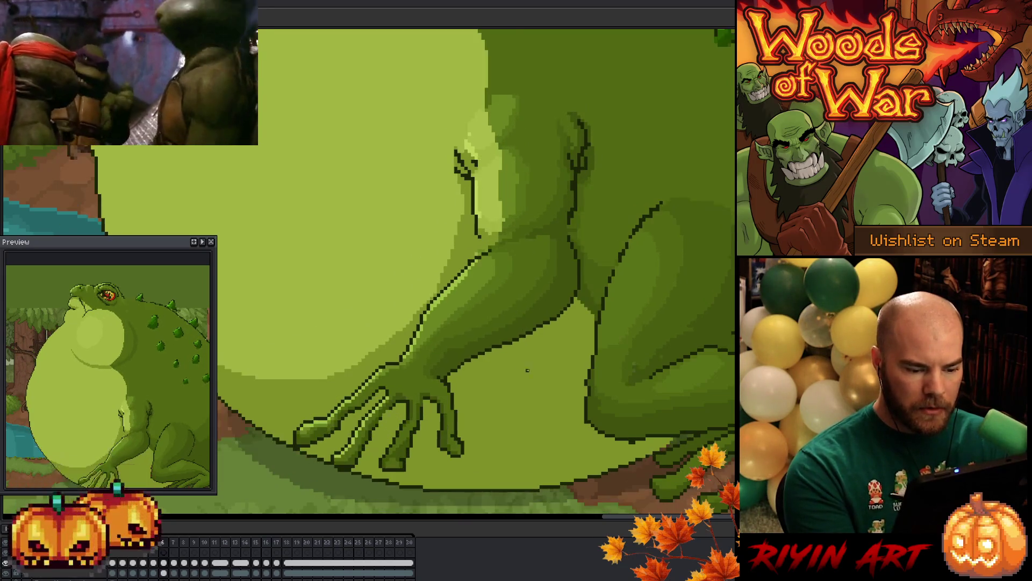
key("Left")
key("Right")
key("Right")
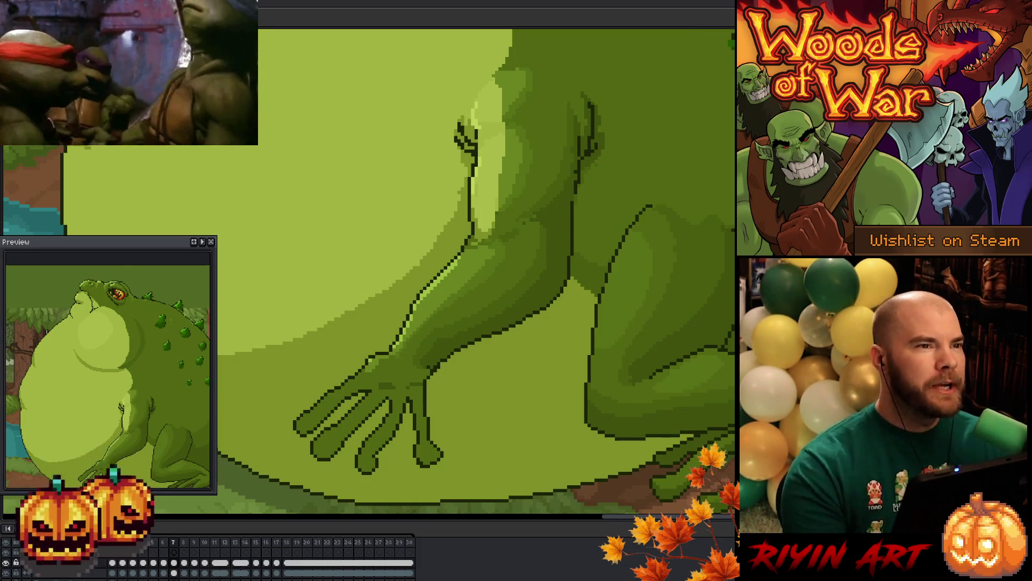
left_click_drag(463, 265, 471, 305)
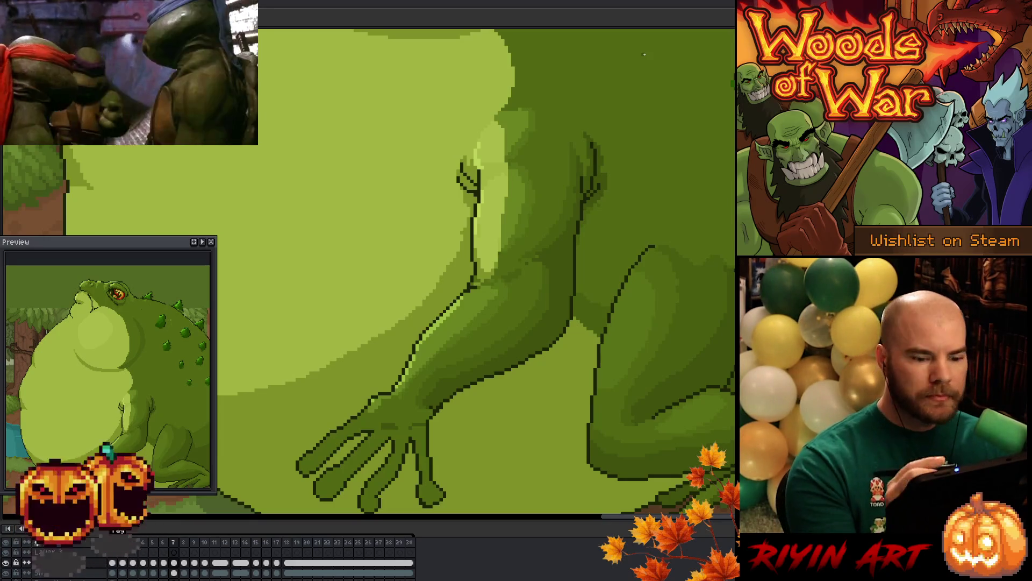
left_click_drag(421, 404, 435, 264)
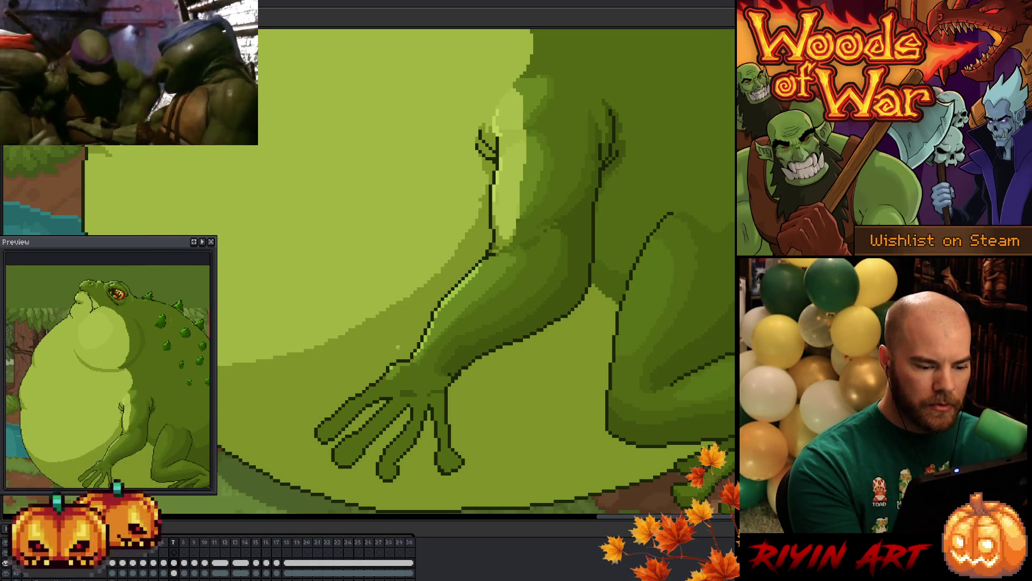
left_click_drag(566, 289, 600, 230)
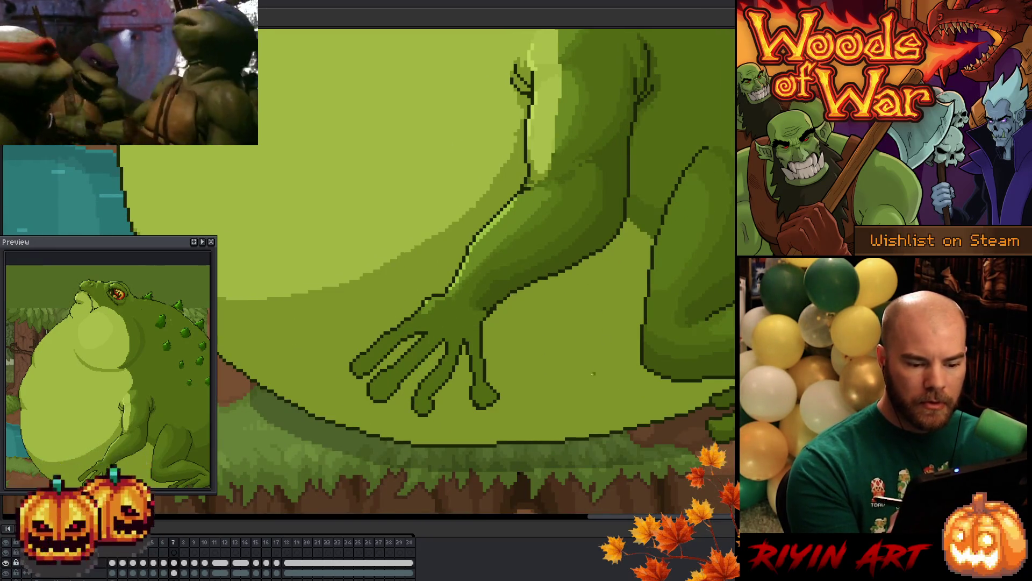
left_click_drag(540, 409, 421, 431)
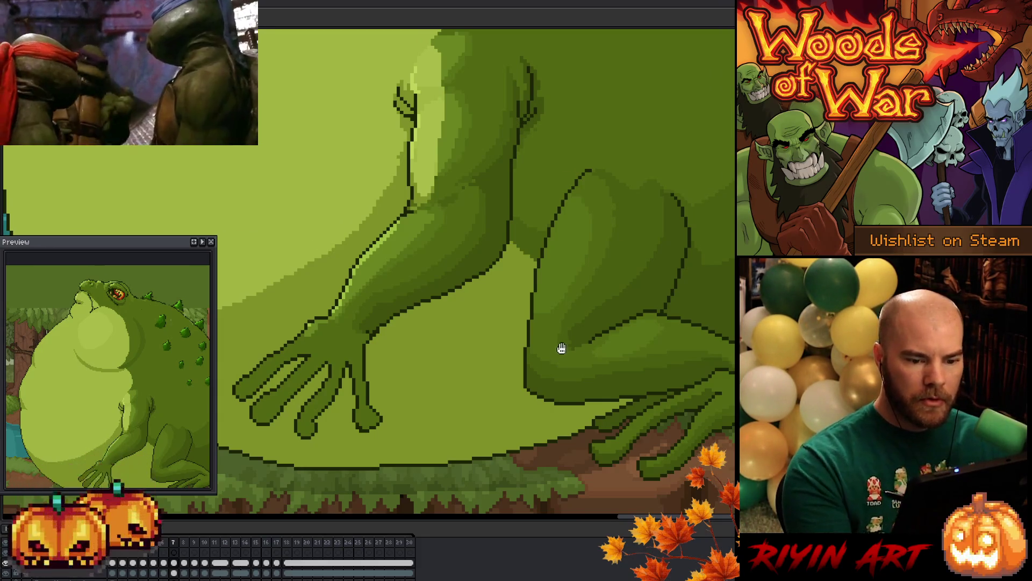
left_click_drag(559, 347, 620, 359)
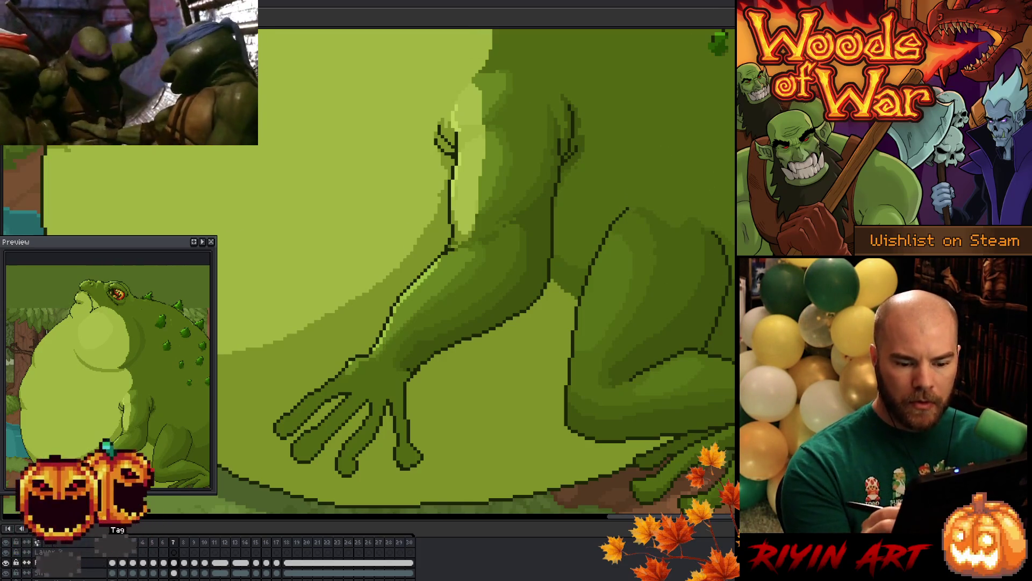
left_click_drag(618, 416, 697, 304)
mouse_move(542, 364)
left_mouse_down()
mouse_move(585, 435)
mouse_move(556, 376)
mouse_move(551, 395)
mouse_move(505, 403)
mouse_move(516, 394)
mouse_move(528, 402)
left_mouse_up()
mouse_move(578, 337)
left_mouse_down()
mouse_move(524, 410)
mouse_move(512, 362)
left_mouse_up()
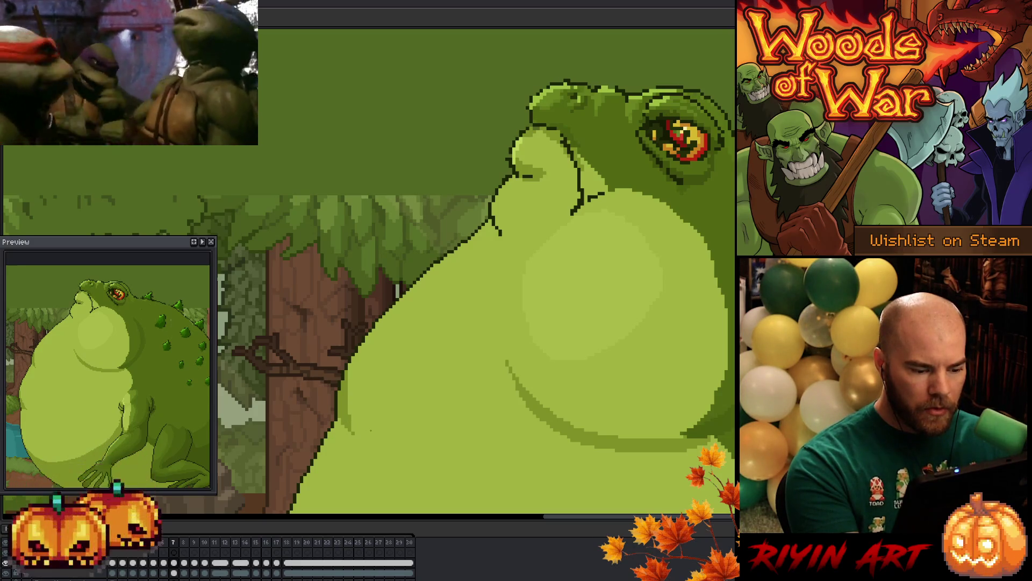
mouse_move(477, 397)
left_mouse_down()
mouse_move(421, 391)
mouse_move(279, 409)
left_mouse_up()
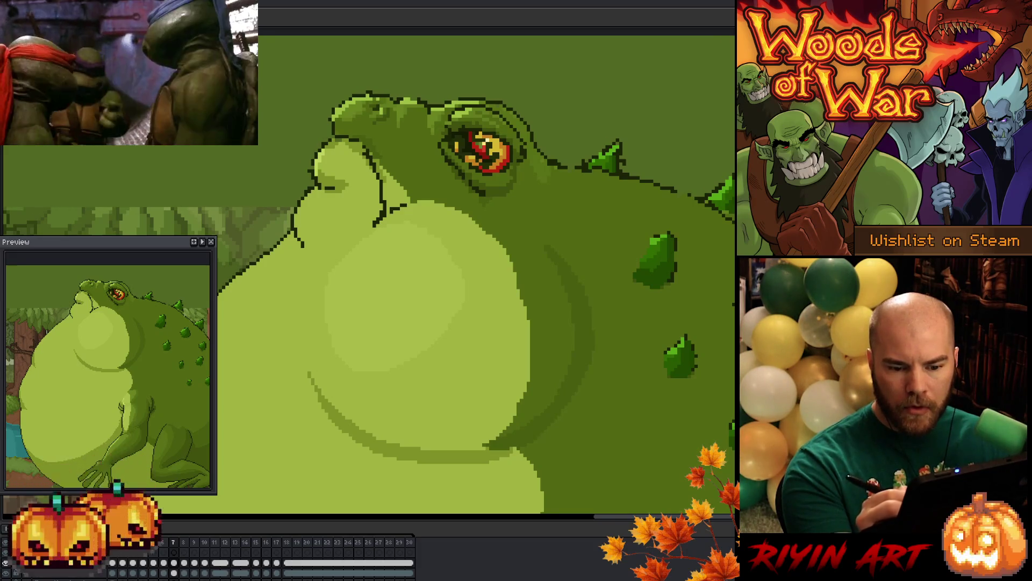
left_click_drag(483, 315, 526, 398)
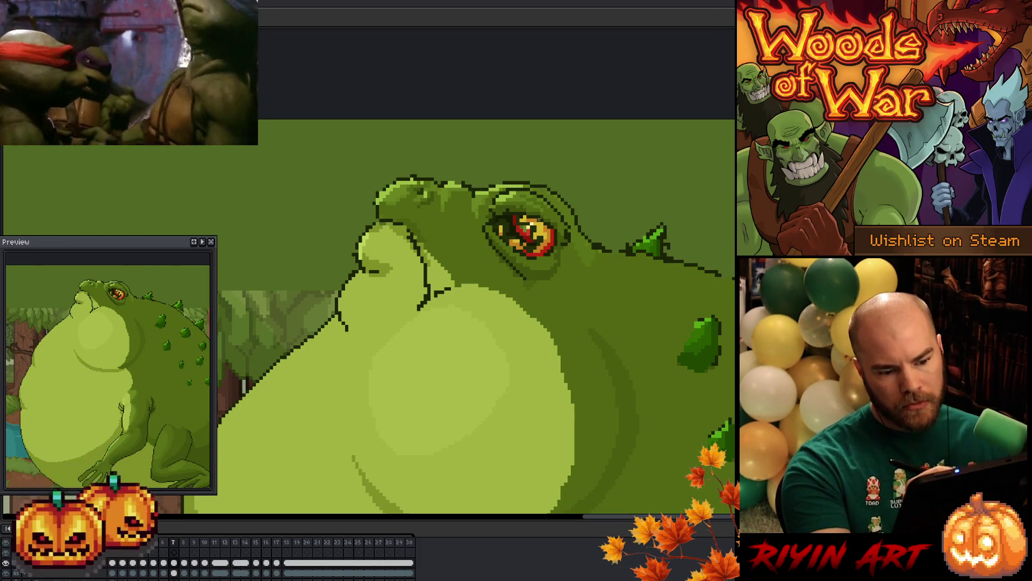
Step back through frames, frame the whole toad, and start animation playback
key("Left")
key("Left")
key("Left")
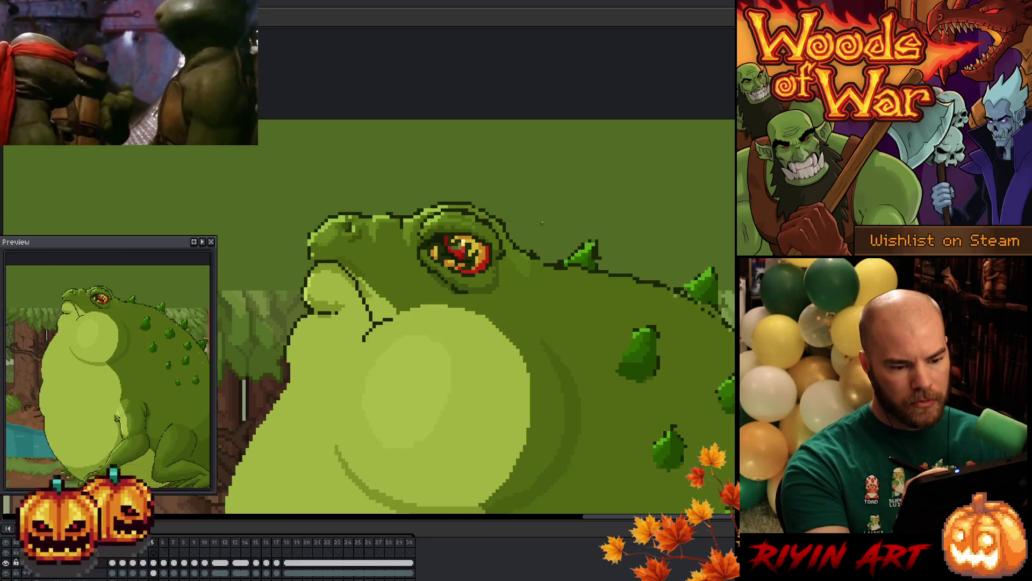
key("Left")
key("Left")
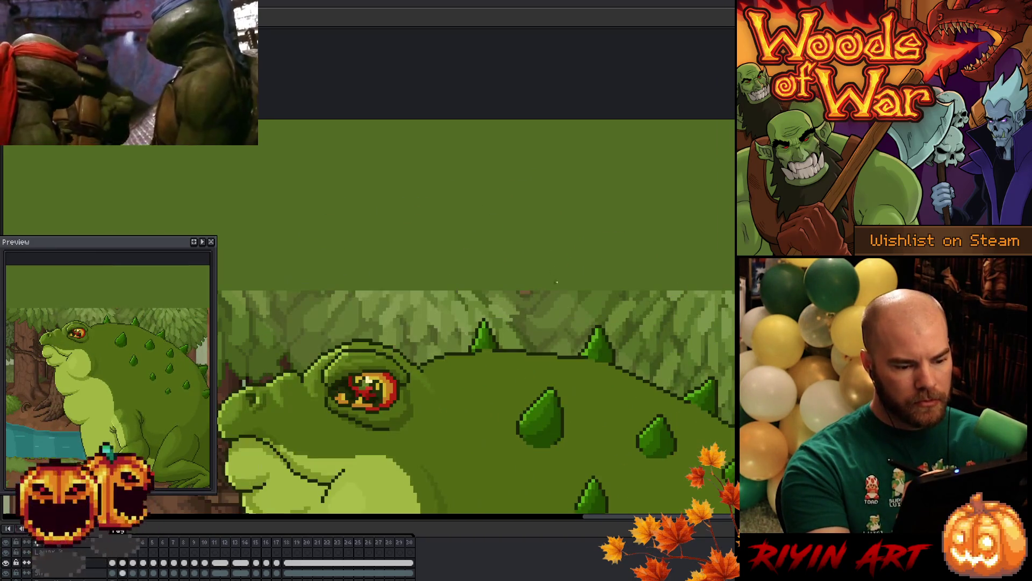
key("Right")
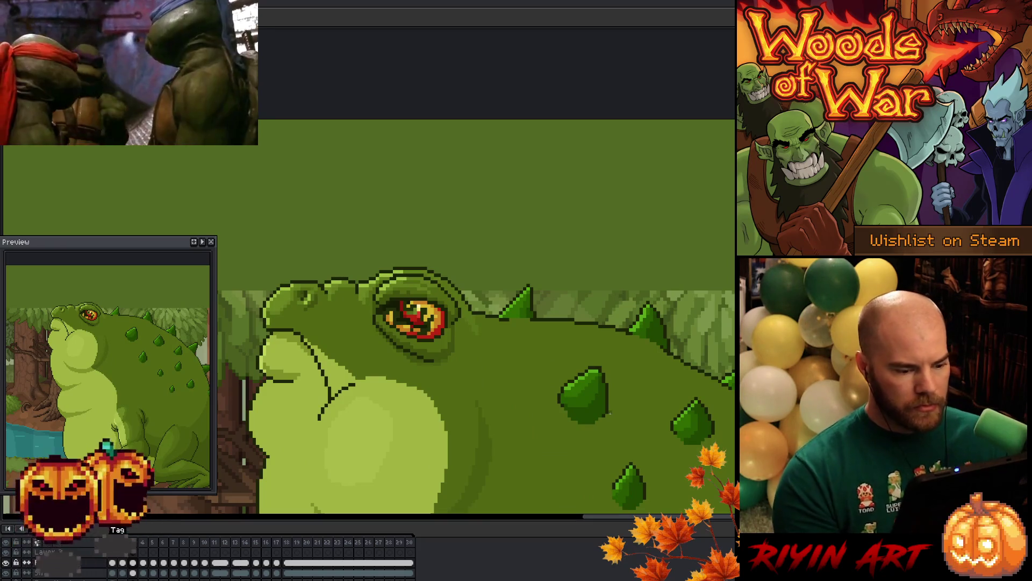
scroll(628, 369, "down", 3)
left_click_drag(628, 384, 527, 186)
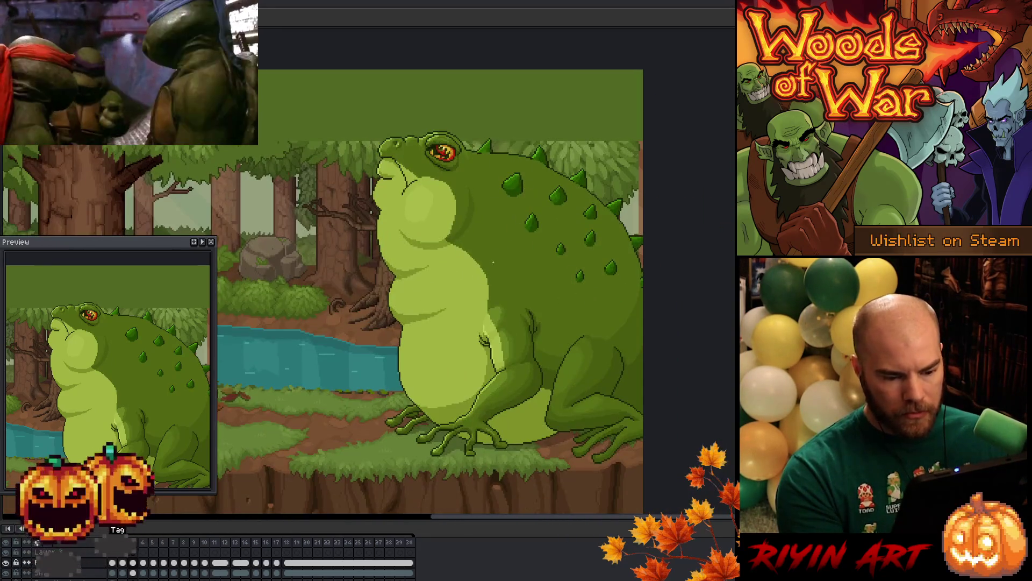
scroll(500, 225, "up", 1)
key("Return")
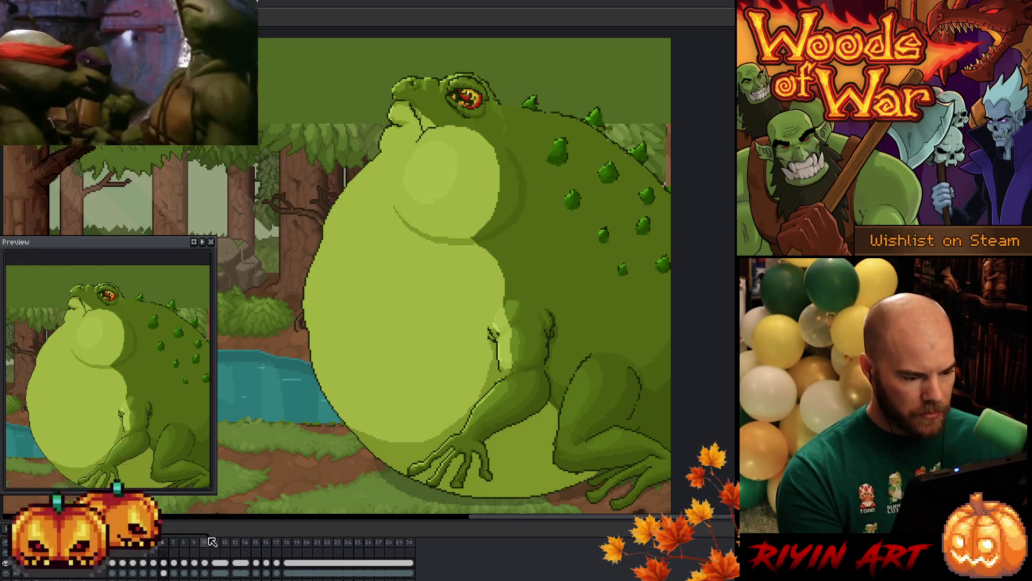
Jump to frame 9, compare it with its neighbours, and replay the animation
left_click(194, 573)
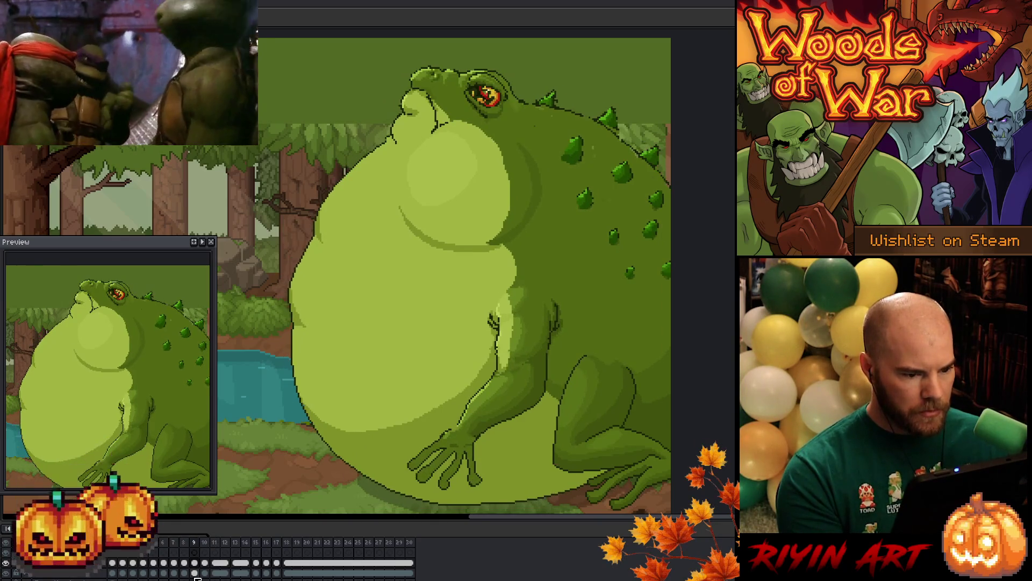
key("comma")
key("period")
key("comma")
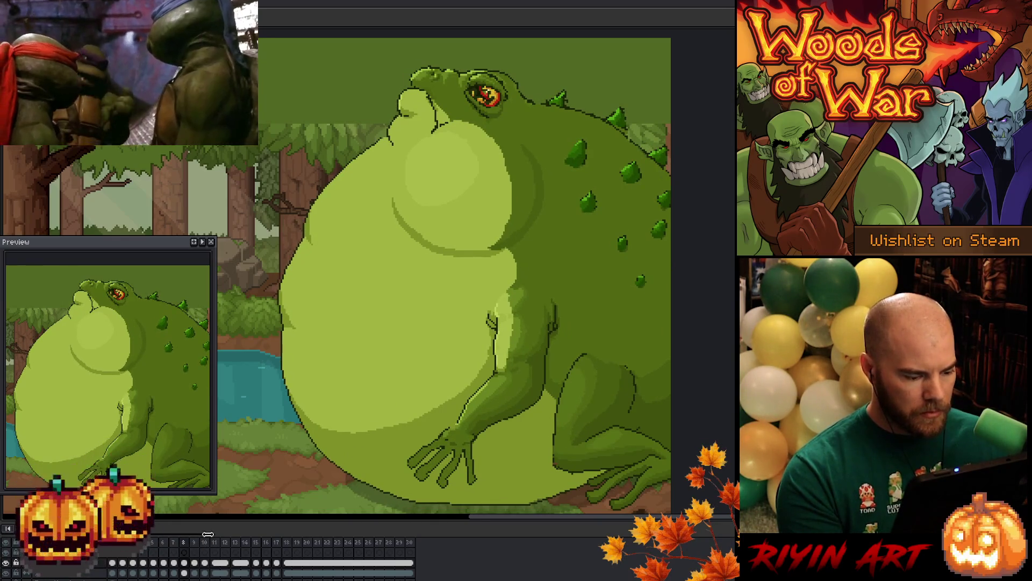
key("Return")
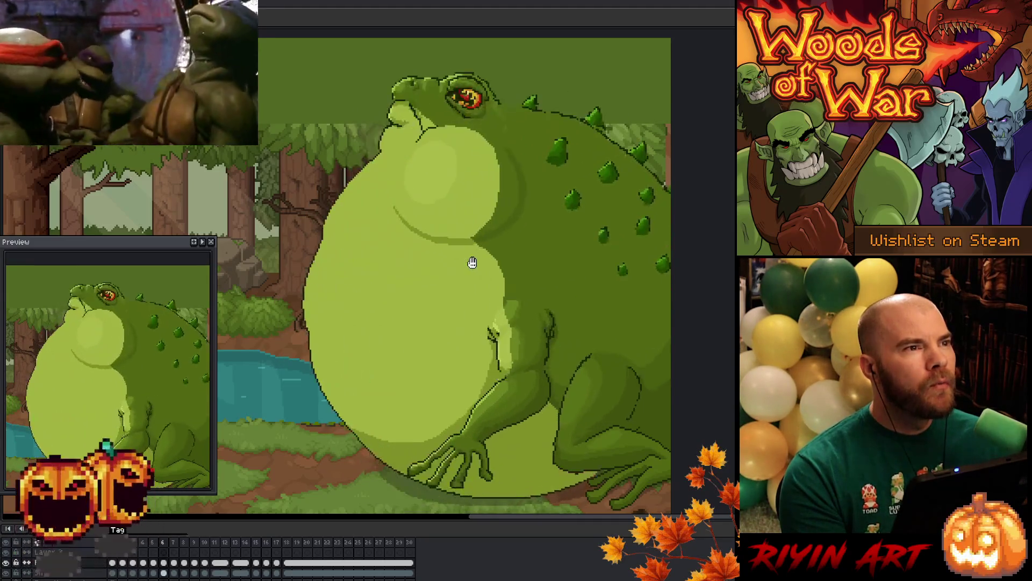
Centre on the belly in the next frame and draw a short dark line at the belly-leg crease
left_click_drag(412, 262, 410, 293)
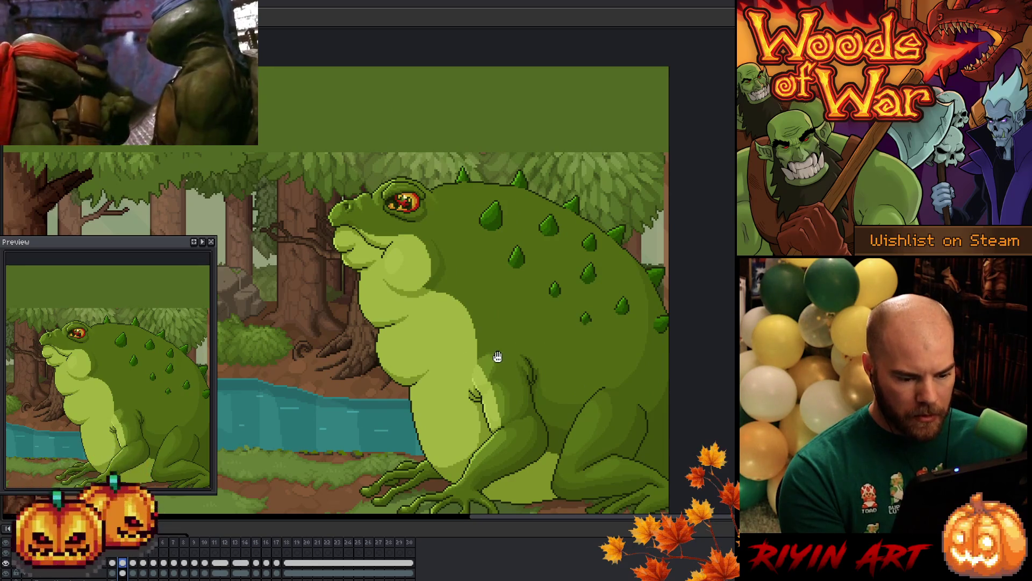
left_click_drag(497, 359, 428, 303)
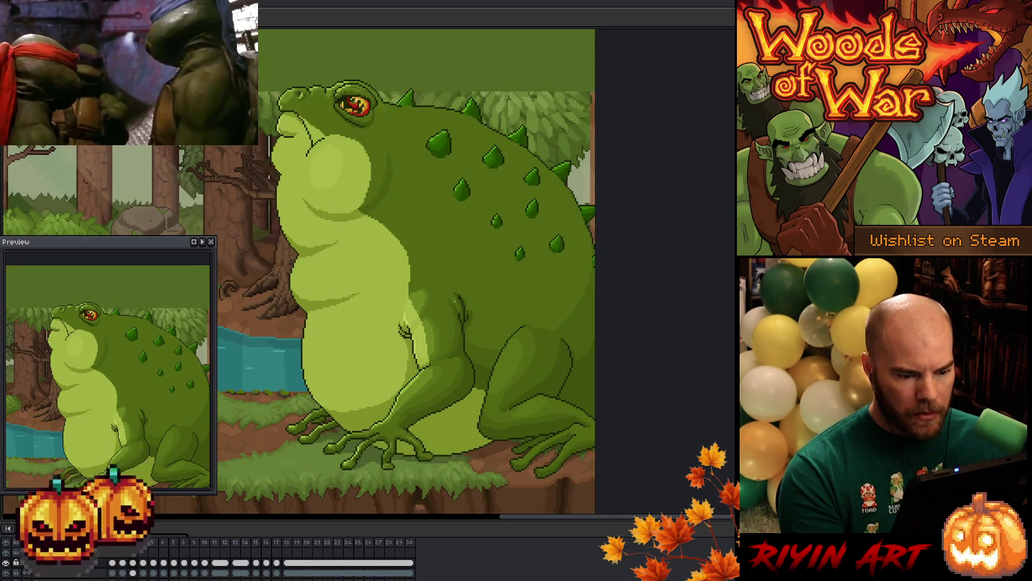
scroll(455, 299, "up", 3)
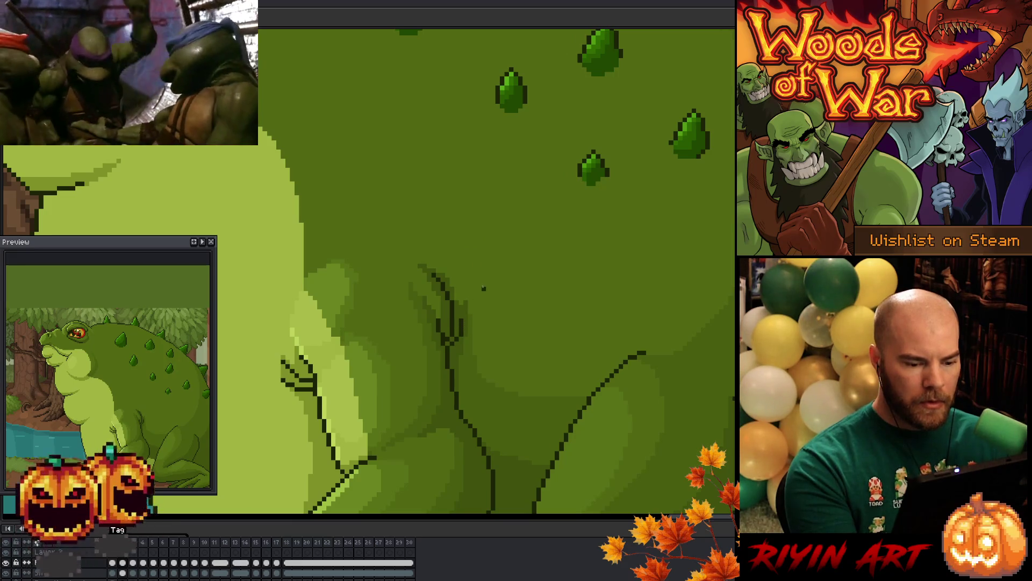
scroll(483, 288, "down", 3)
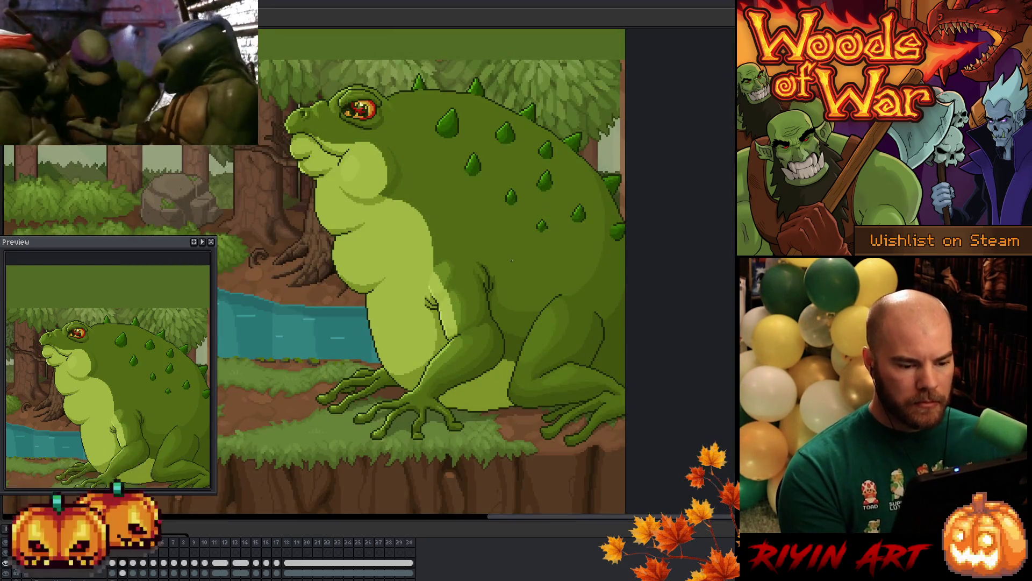
key("Right")
scroll(511, 260, "up", 3)
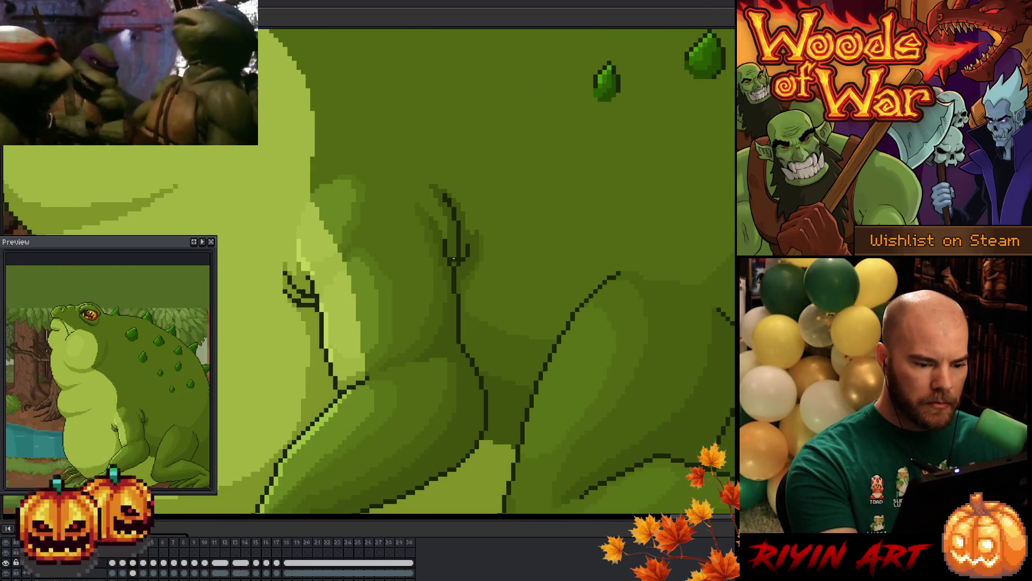
left_click_drag(468, 249, 458, 259)
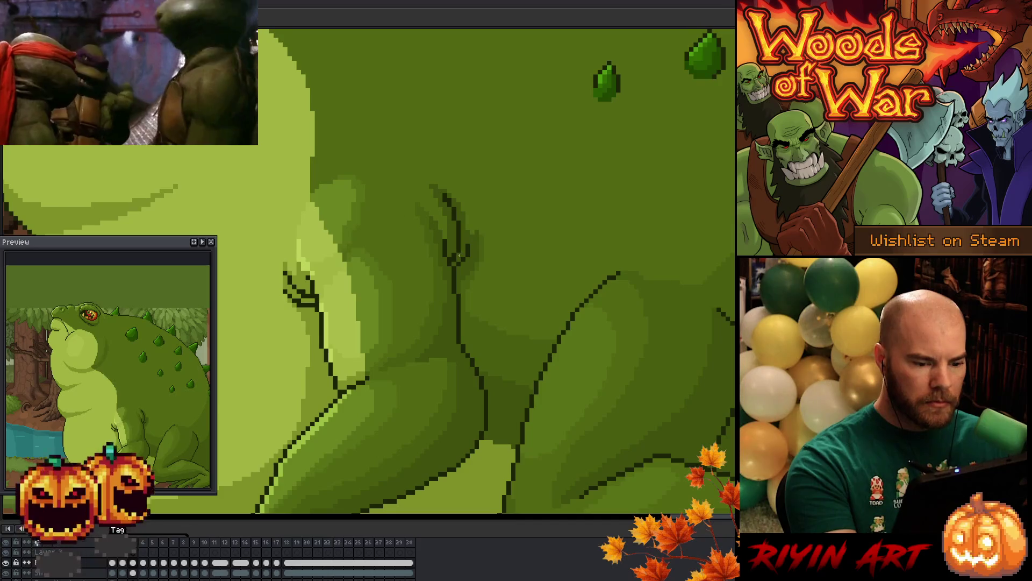
Compare the crease across later frames, then zoom out to show the whole forest scene
scroll(484, 215, "down", 1)
scroll(508, 183, "up", 1)
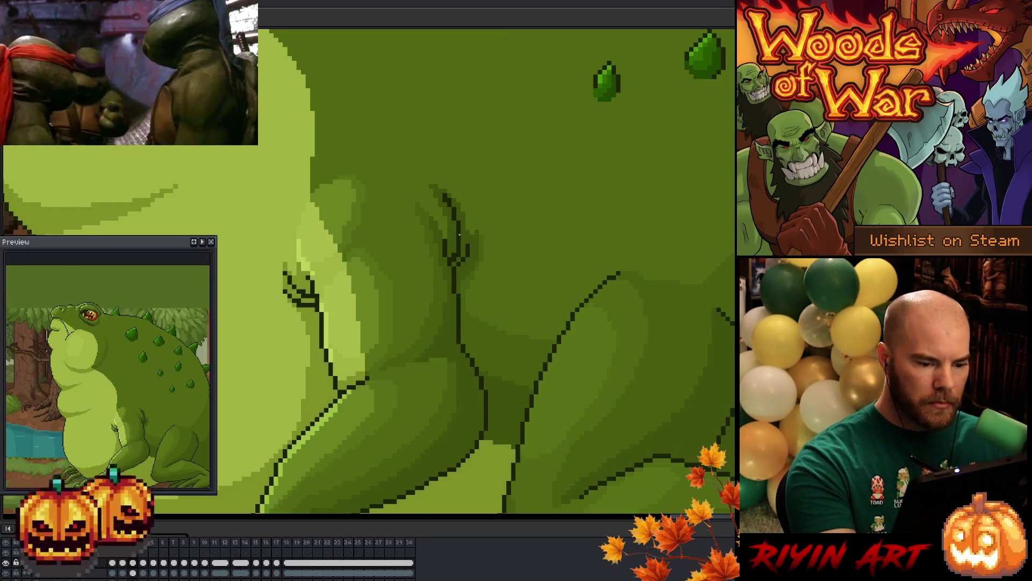
scroll(465, 215, "down", 2)
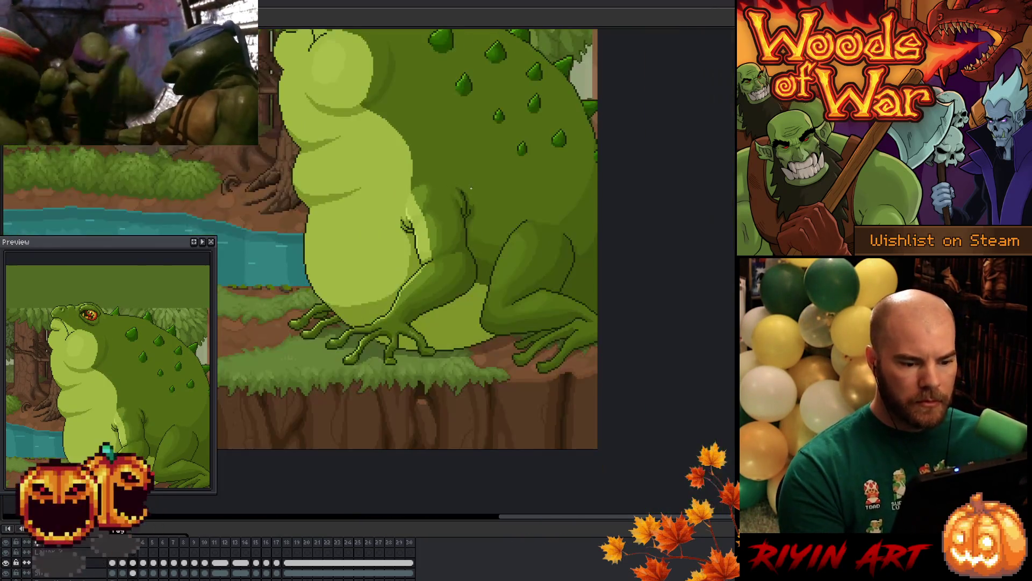
scroll(471, 188, "up", 1)
key("Right")
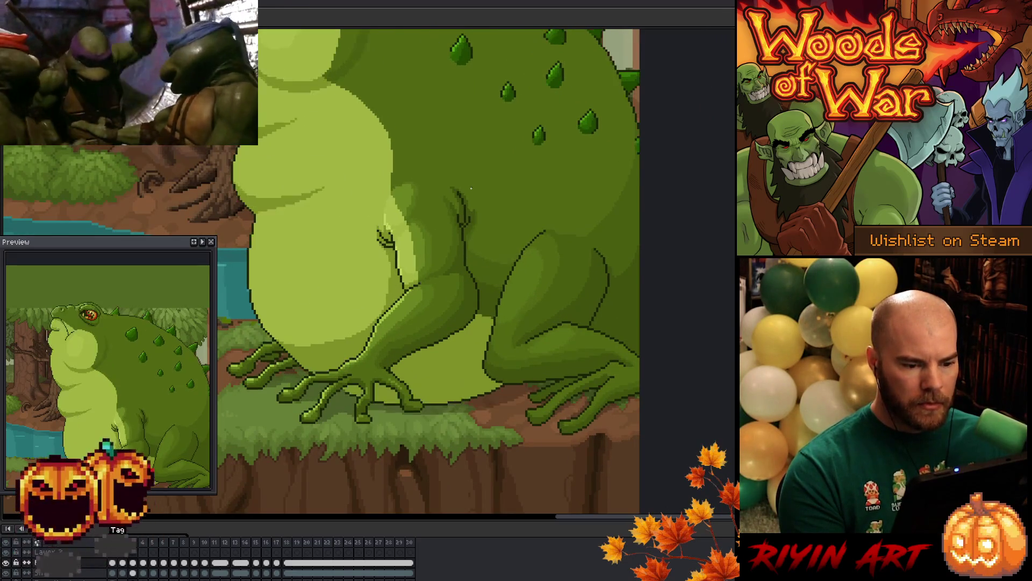
scroll(471, 188, "up", 1)
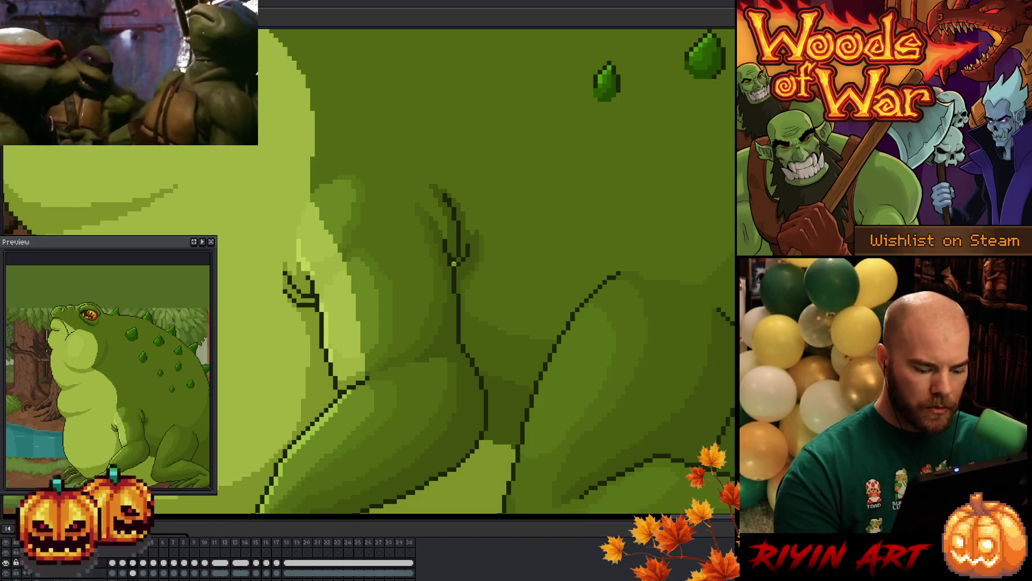
key("Right")
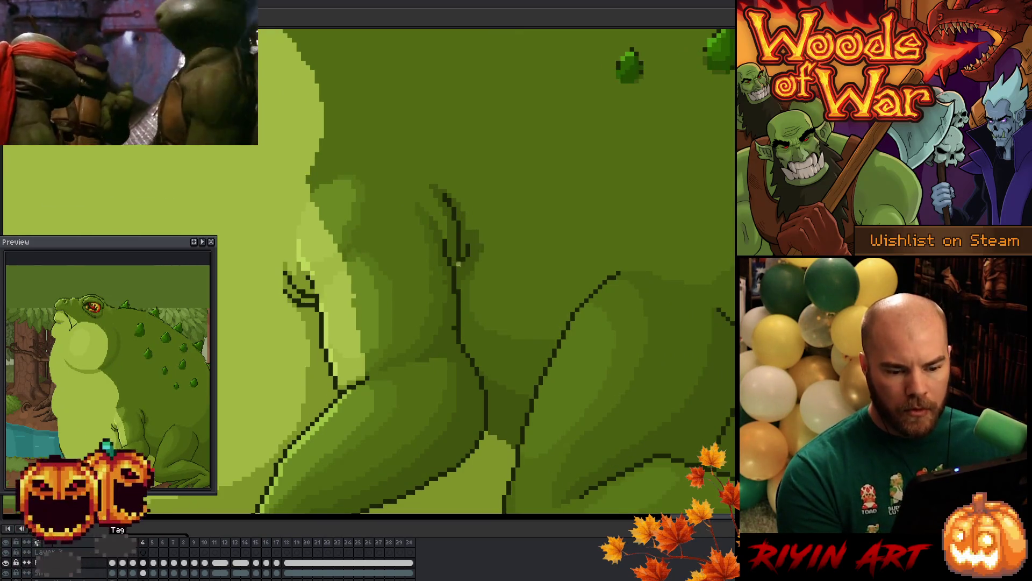
scroll(544, 264, "down", 5)
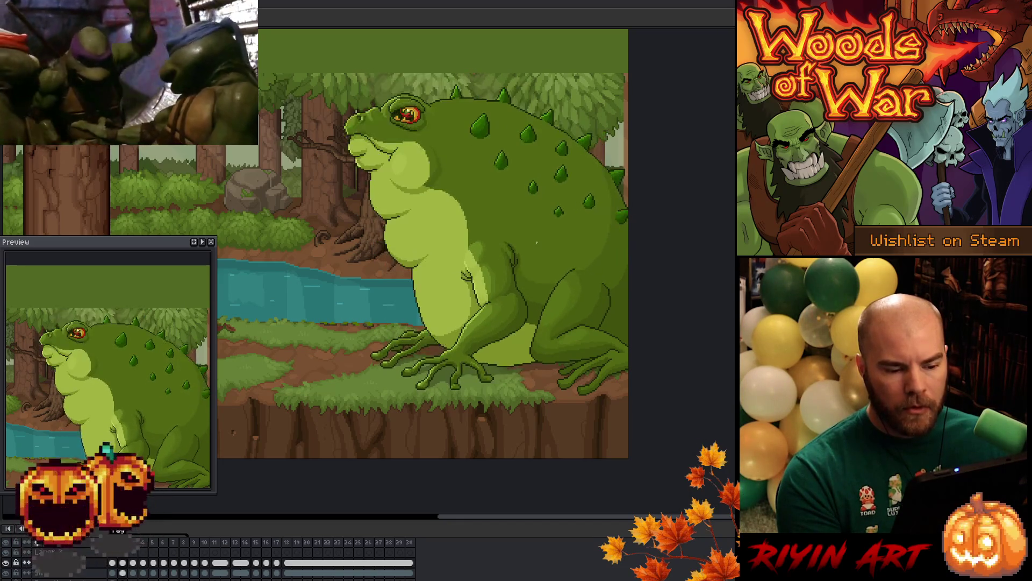
key("plus")
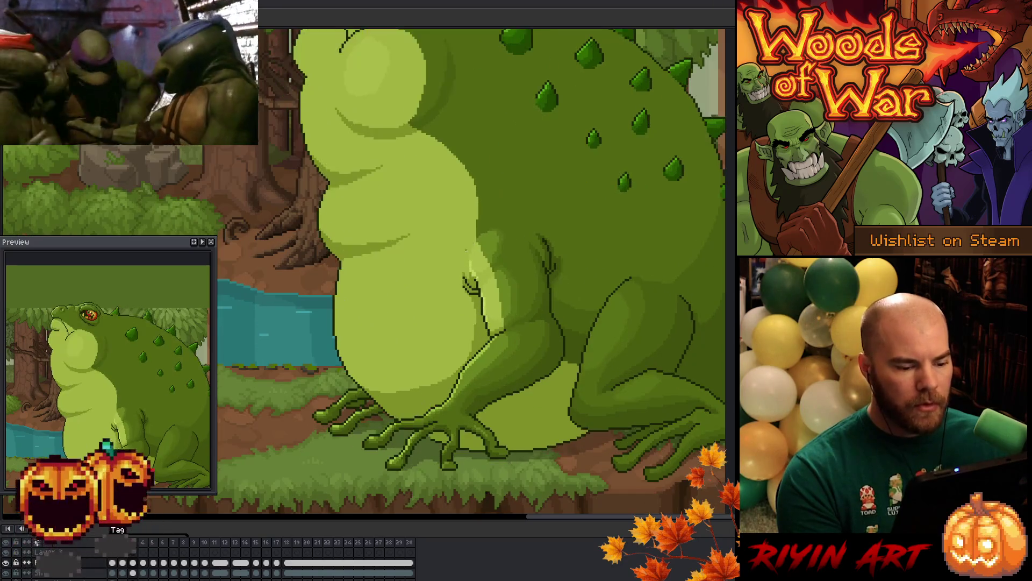
key("minus")
key("minus")
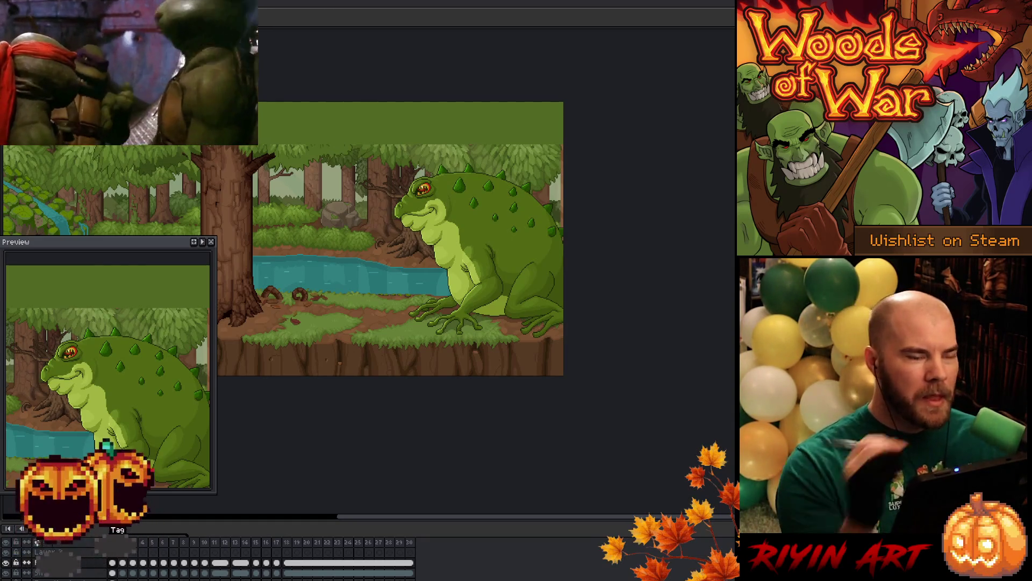
Zoom and scroll around the toad, then advance the animation to review the poses
scroll(470, 215, "up", 2)
scroll(470, 216, "up", 1)
scroll(441, 161, "up", 2)
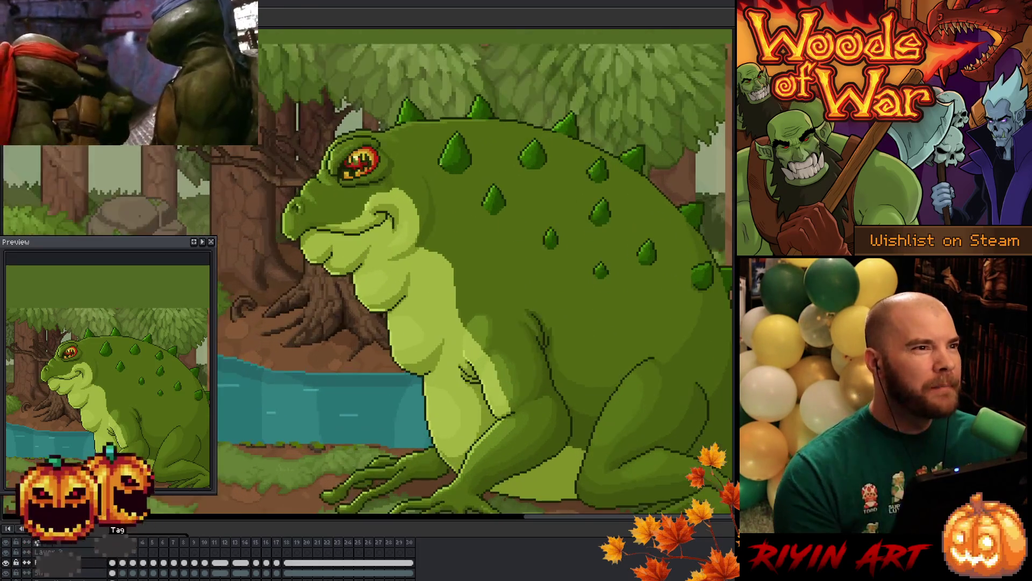
scroll(441, 162, "down", 3)
scroll(442, 201, "right", 1)
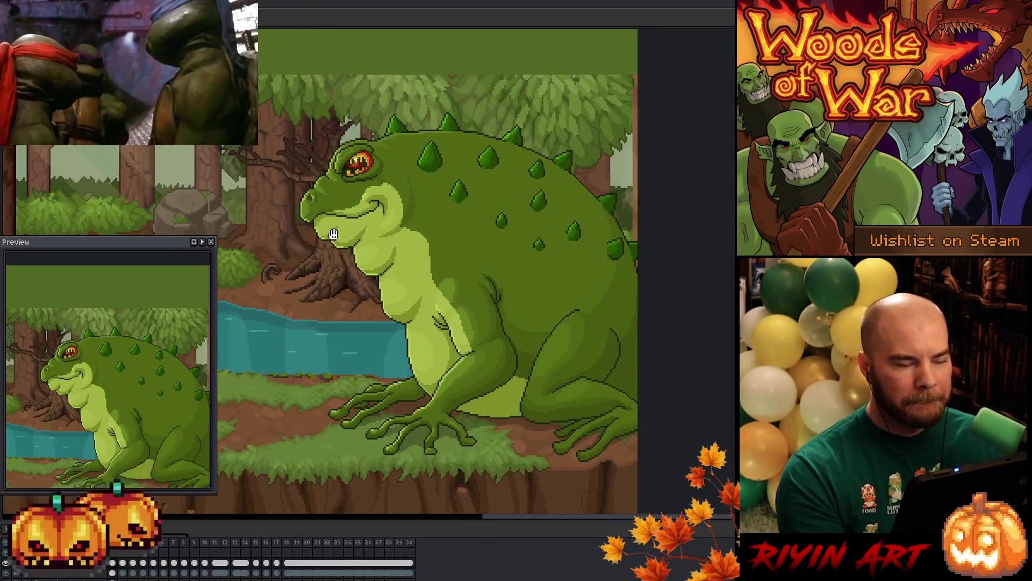
scroll(442, 202, "up", 1)
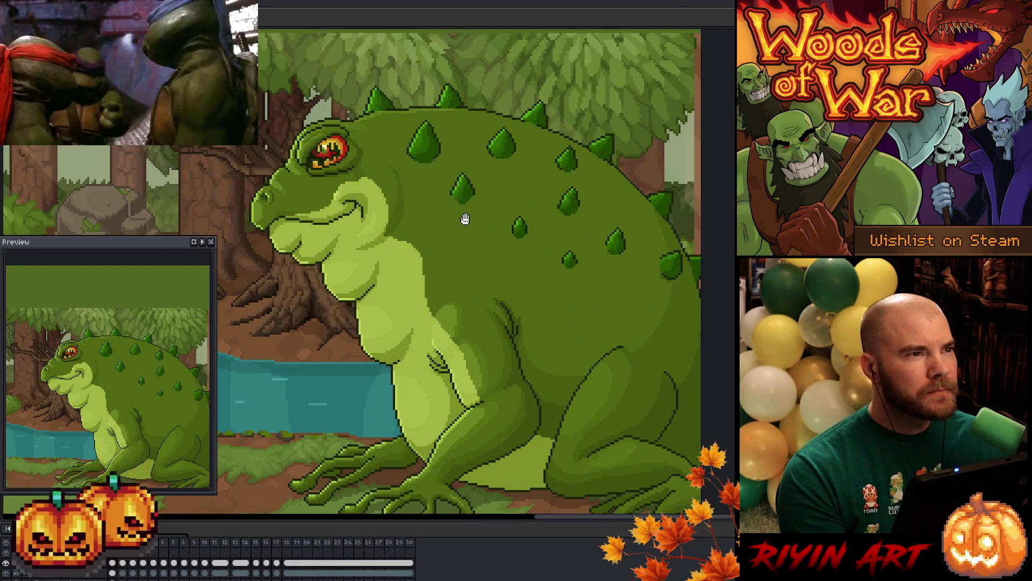
scroll(461, 219, "left", 1)
scroll(472, 224, "down", 1)
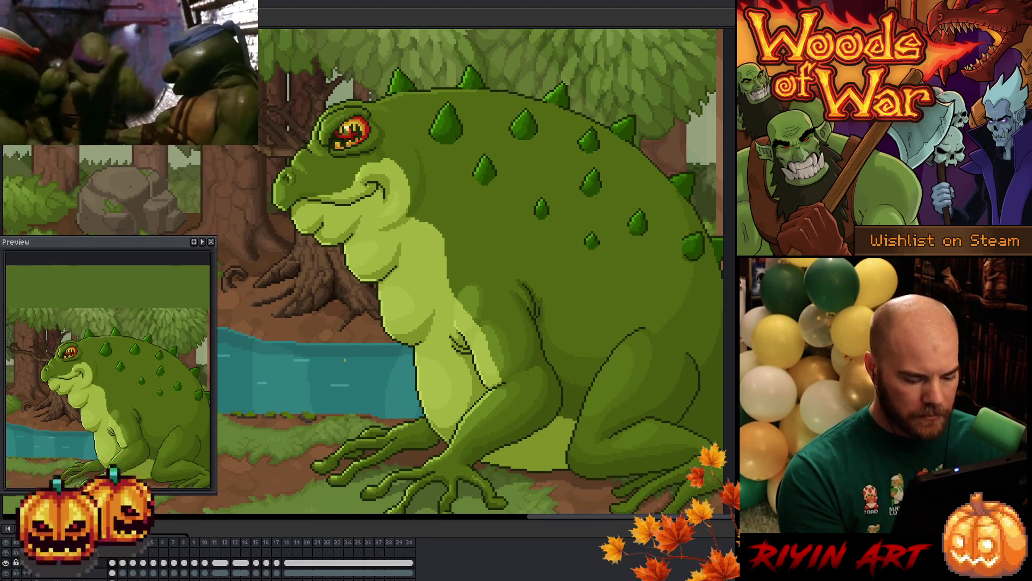
key("Right")
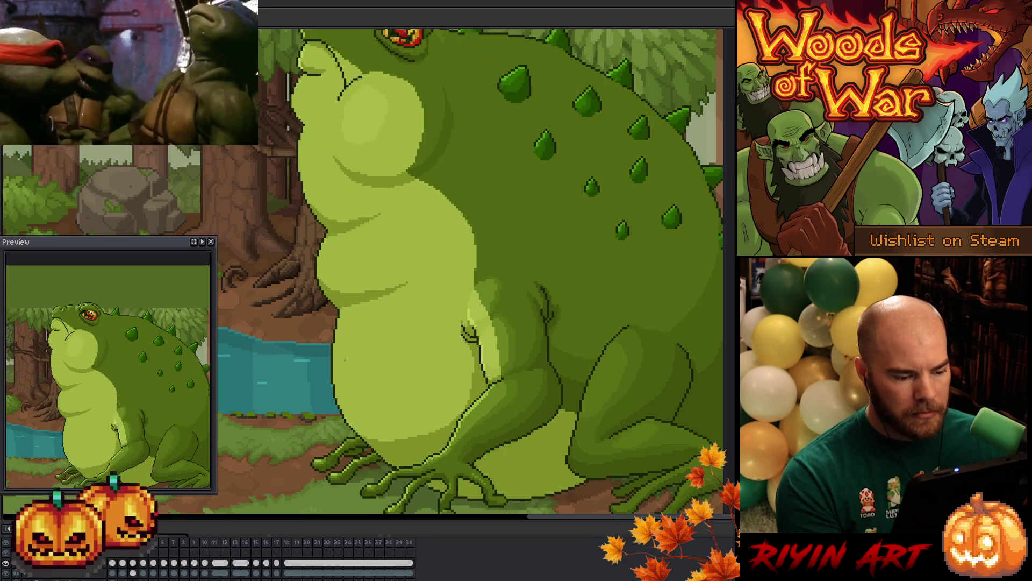
Zoom and pan to keep the whole toad framed while the animation cycles
scroll(345, 359, "down", 3)
scroll(406, 274, "up", 2)
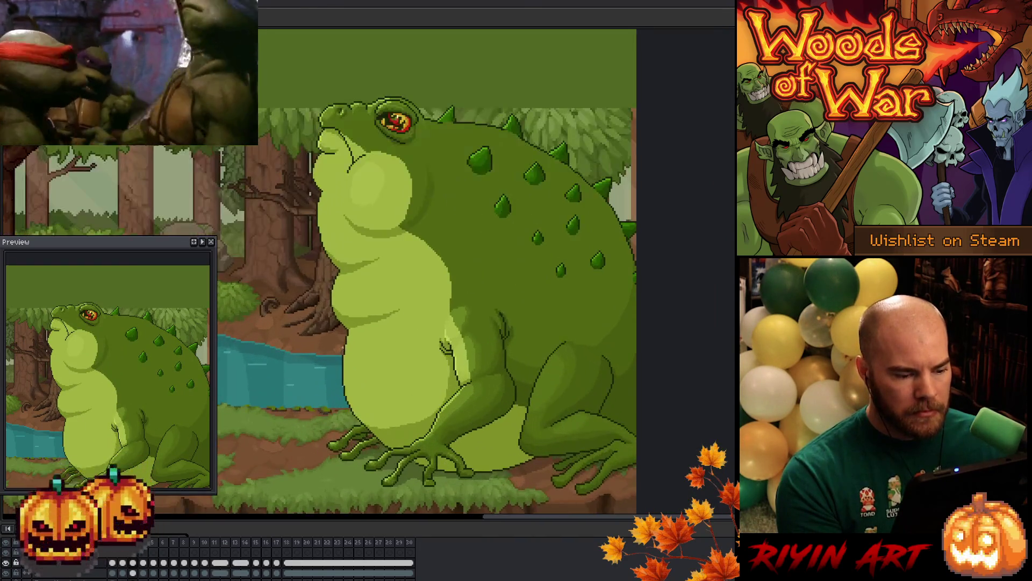
scroll(397, 253, "up", 3)
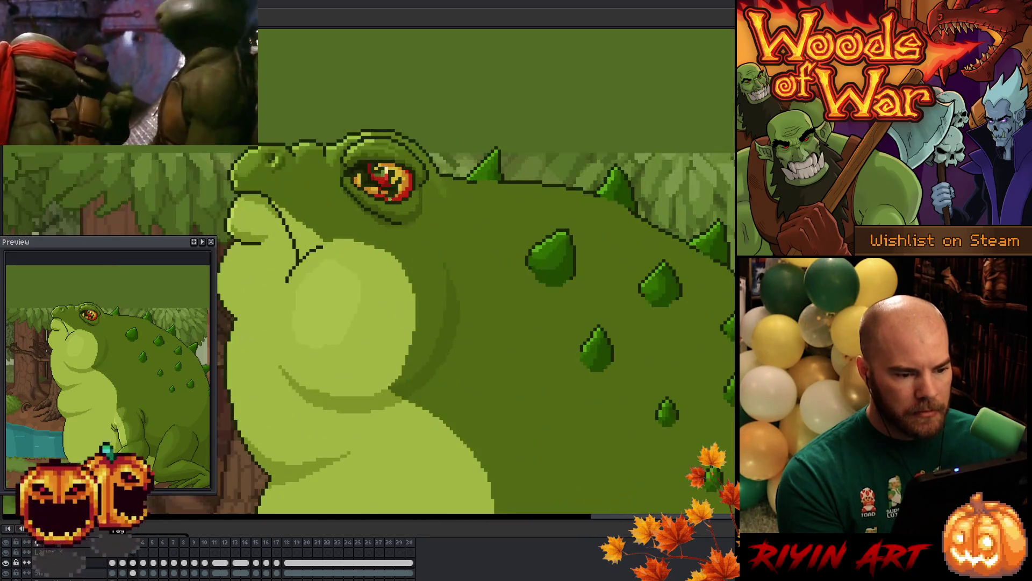
scroll(396, 203, "down", 2)
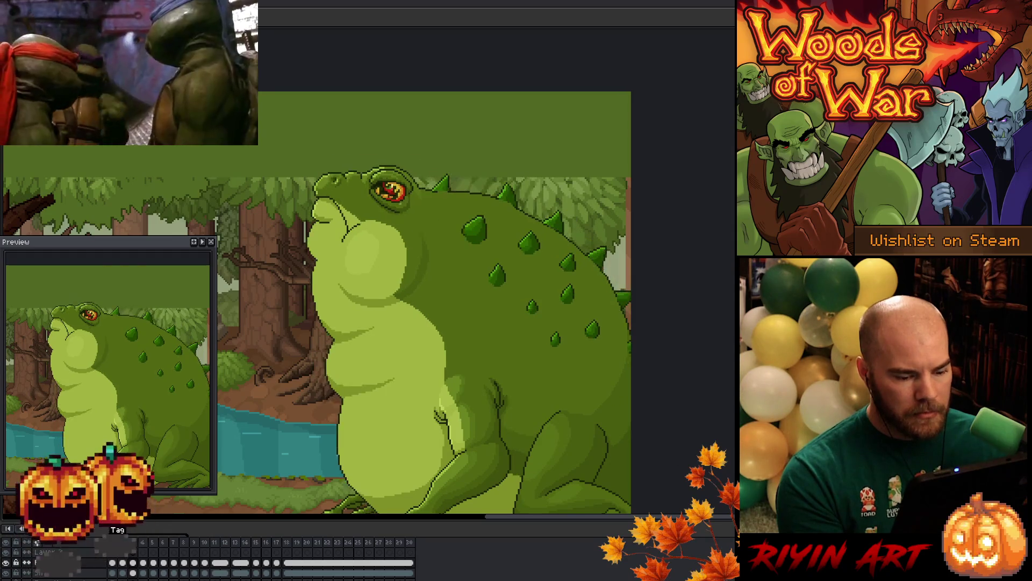
left_click_drag(454, 416, 399, 356)
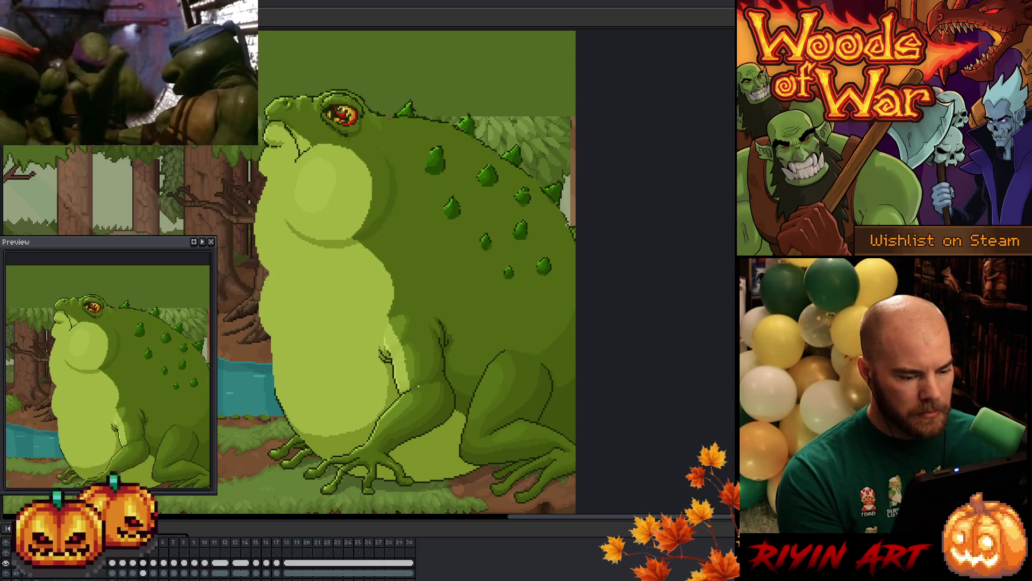
scroll(418, 386, "up", 3)
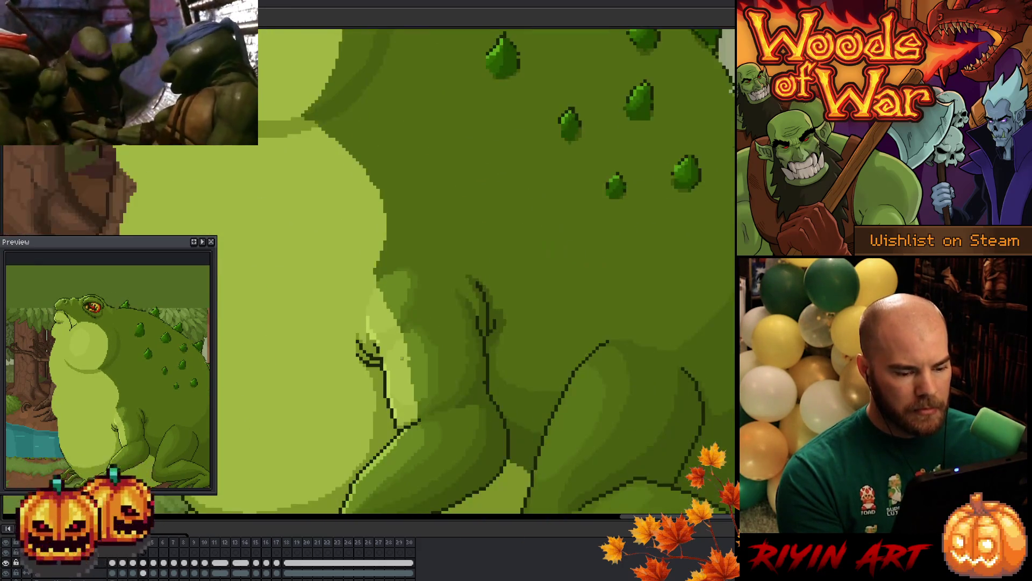
scroll(402, 357, "down", 3)
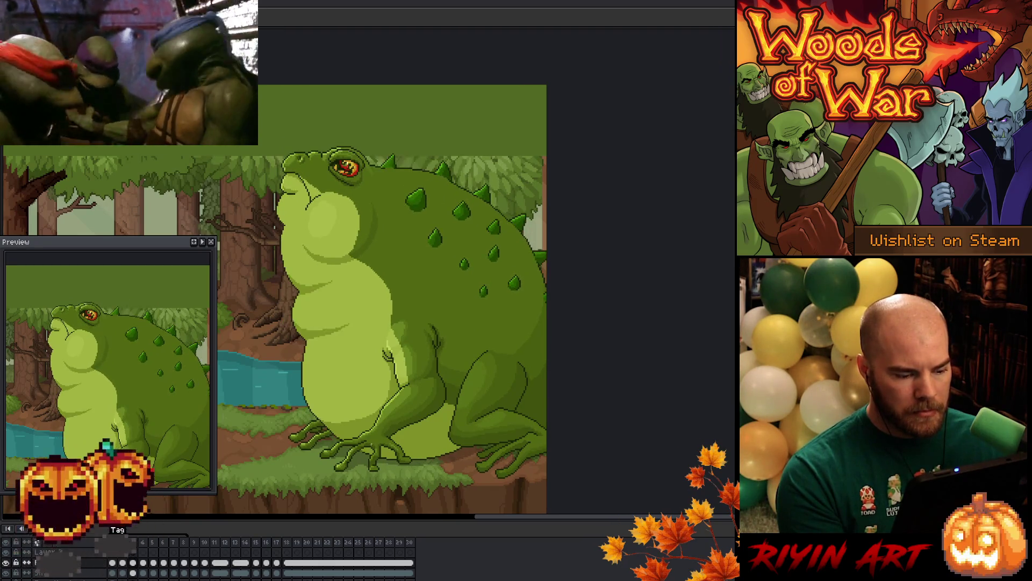
scroll(371, 398, "up", 3)
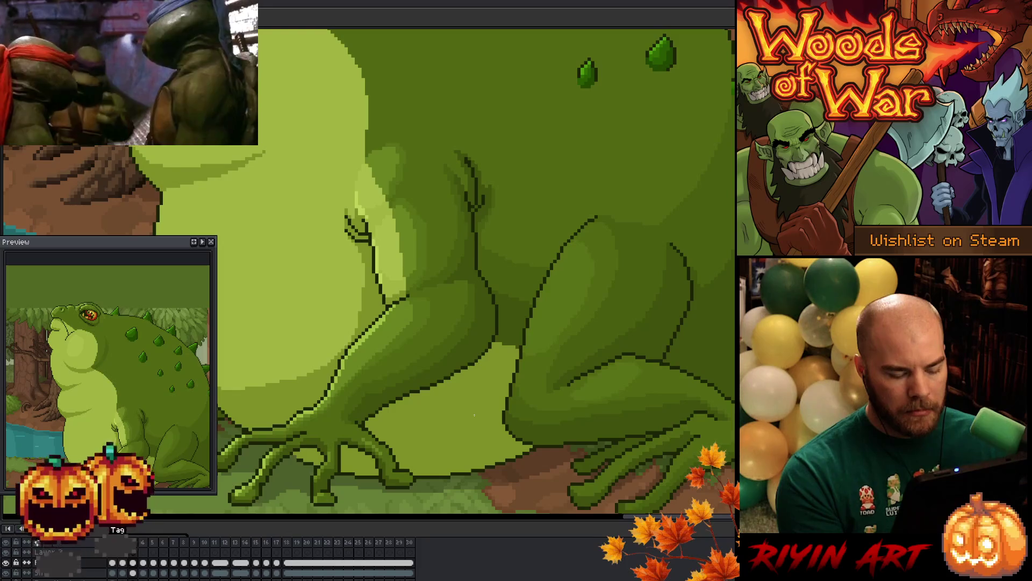
scroll(475, 360, "down", 1)
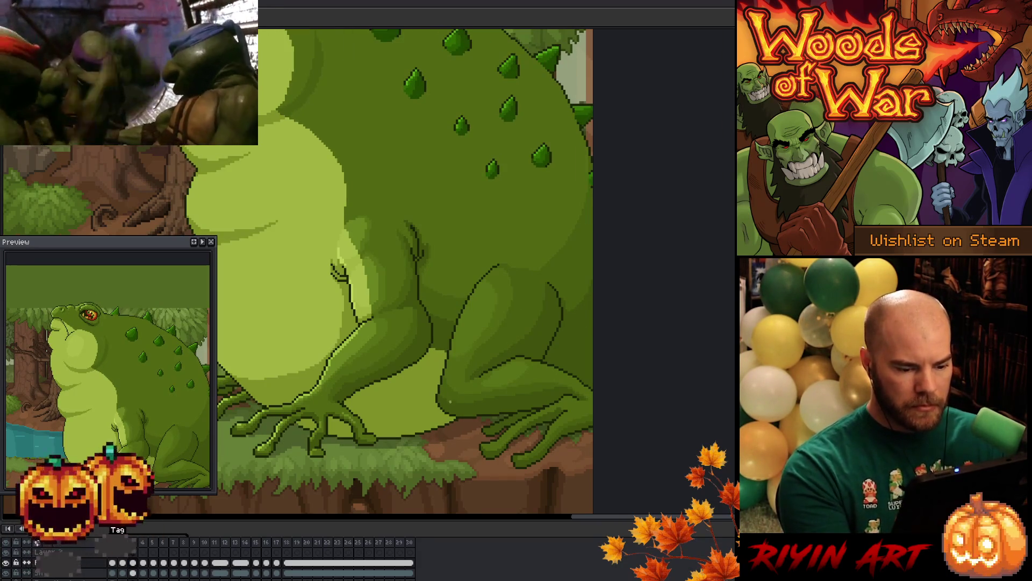
Lasso the back leg, make frame 4 of the lower layer active, and clear the selection
key("b")
mouse_move(444, 407)
left_mouse_down()
mouse_move(435, 376)
mouse_move(473, 284)
mouse_move(519, 239)
mouse_move(562, 284)
mouse_move(569, 325)
mouse_move(552, 354)
mouse_move(495, 366)
mouse_move(452, 390)
mouse_move(446, 406)
left_mouse_up()
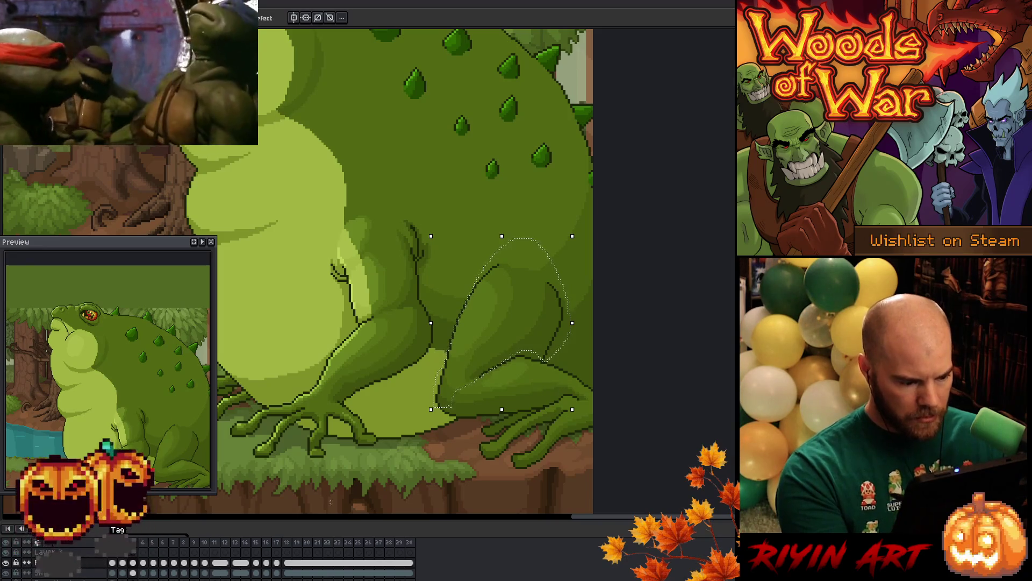
left_click(144, 563)
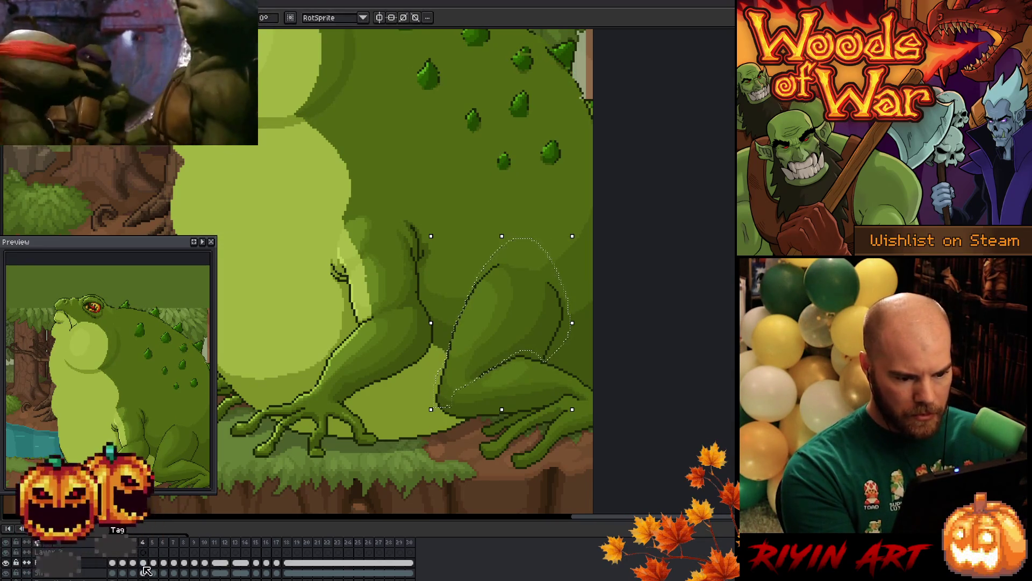
left_click(144, 572)
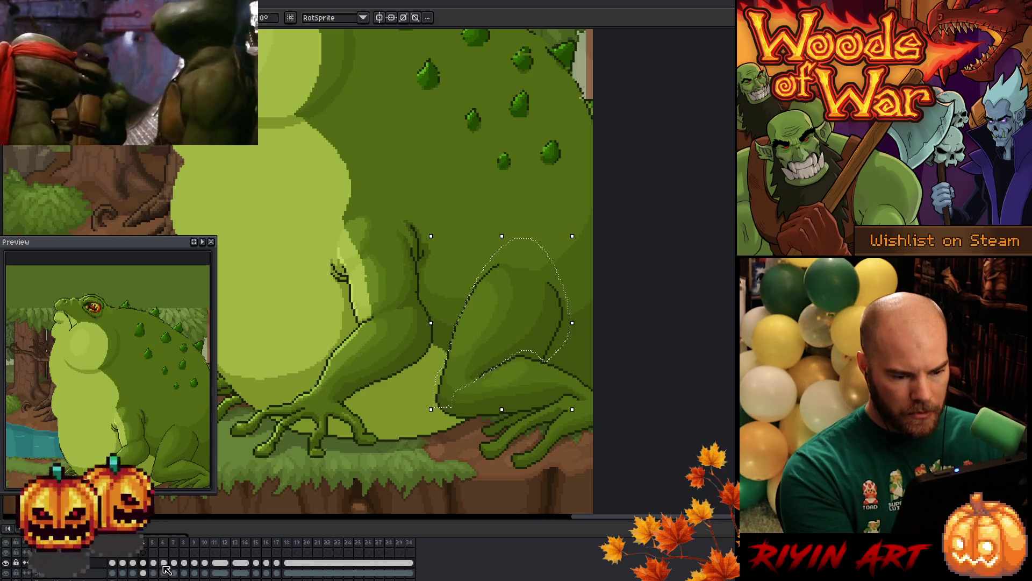
key("ctrl+d")
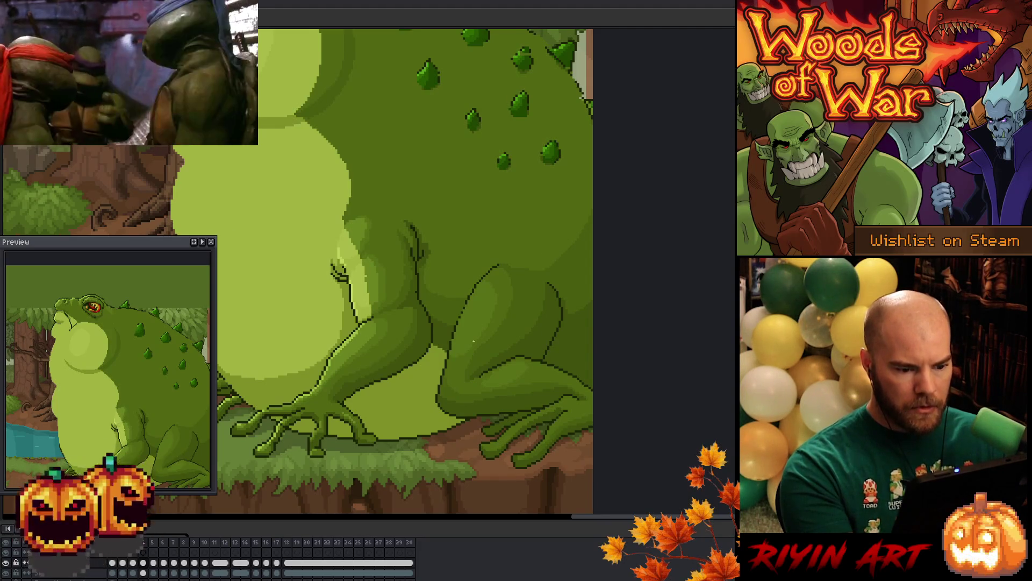
Zoom around the back leg and stop playback on frame 4
scroll(477, 306, "up", 2)
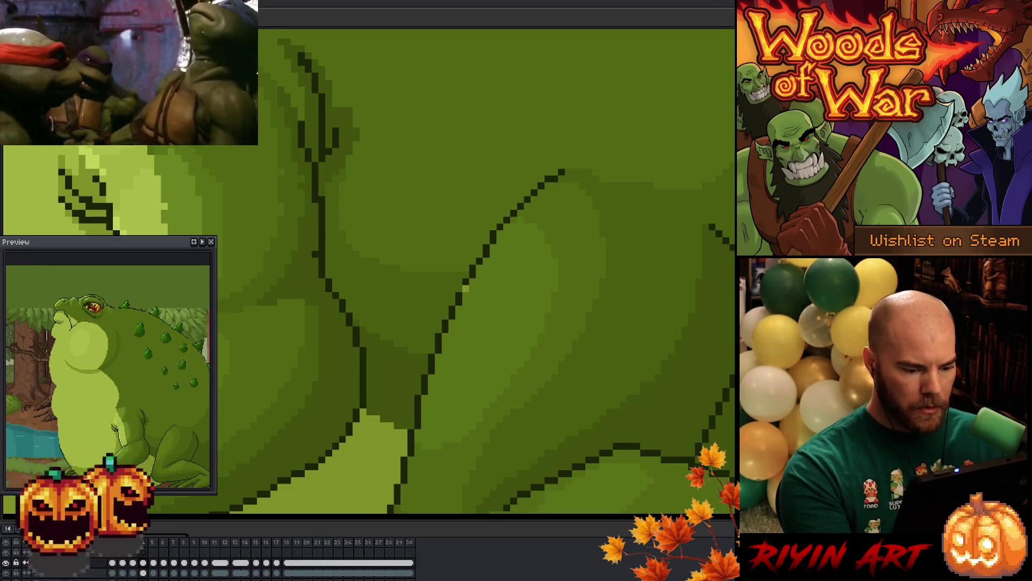
scroll(465, 289, "down", 3)
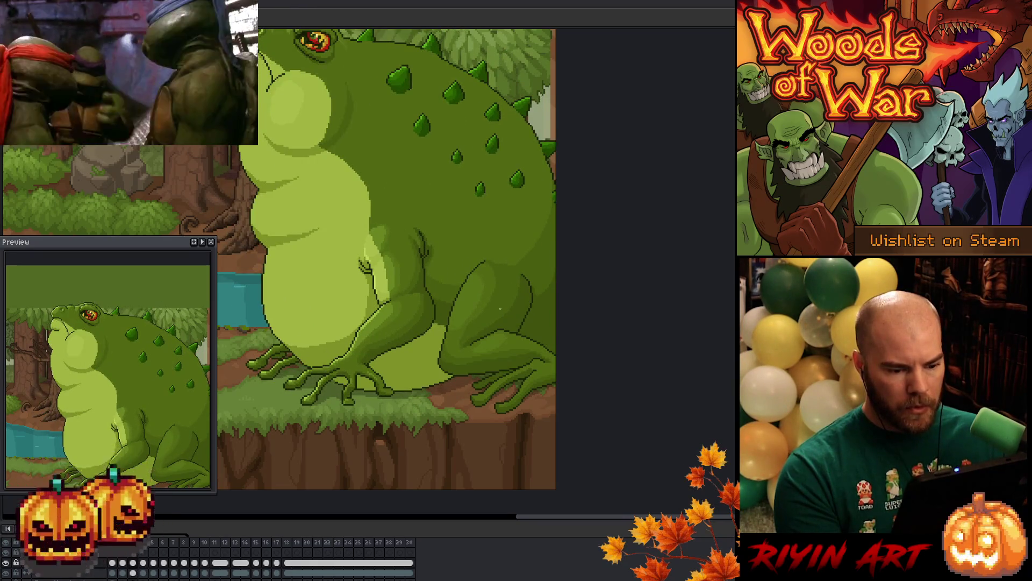
scroll(499, 311, "up", 3)
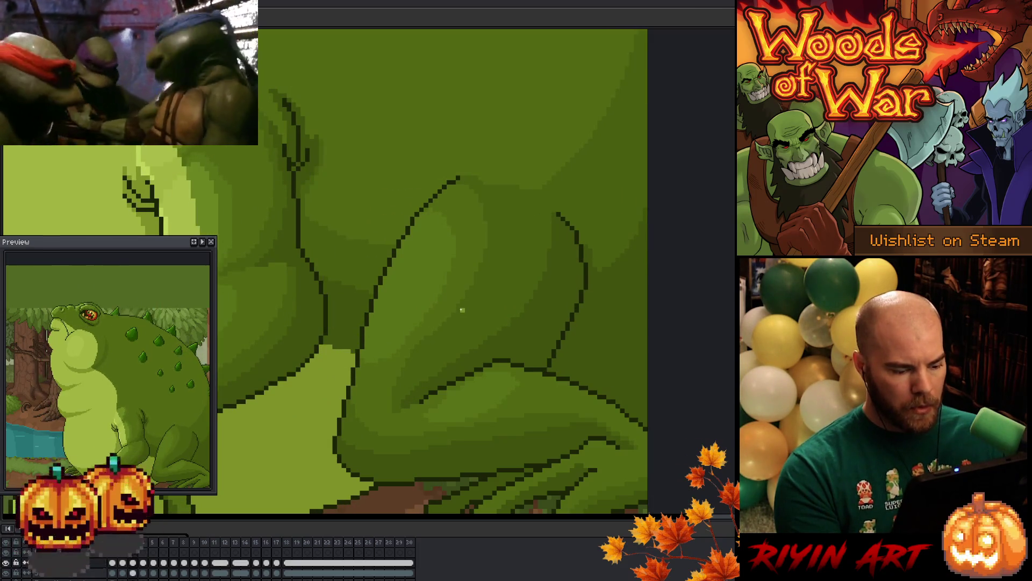
key("Return")
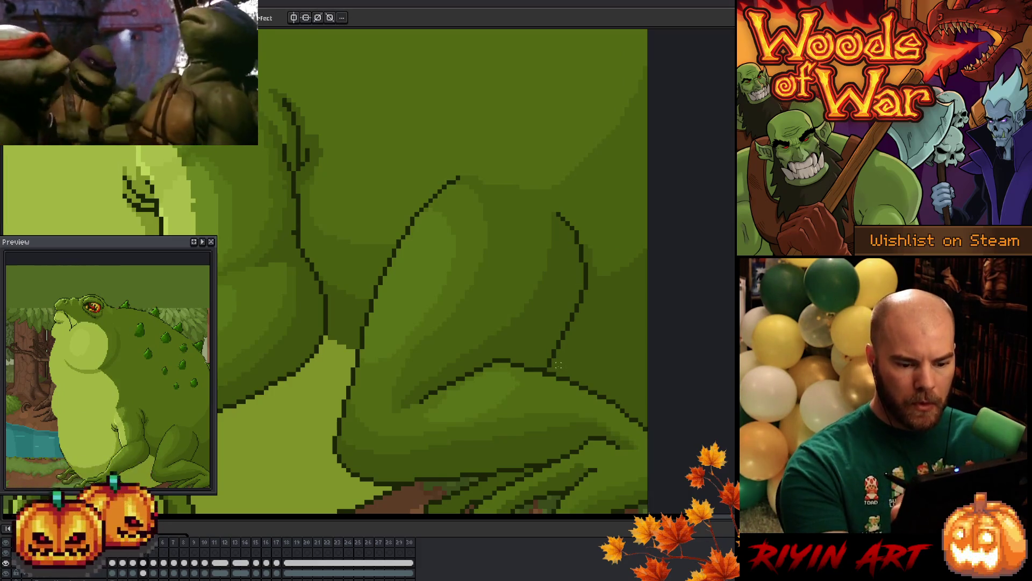
Lasso the back leg on frame 4, nudge it one pixel left, rotate it, and apply
mouse_move(553, 195)
left_mouse_down()
mouse_move(587, 223)
mouse_move(572, 368)
mouse_move(493, 355)
mouse_move(340, 434)
mouse_move(368, 294)
mouse_move(442, 174)
mouse_move(553, 194)
left_mouse_up()
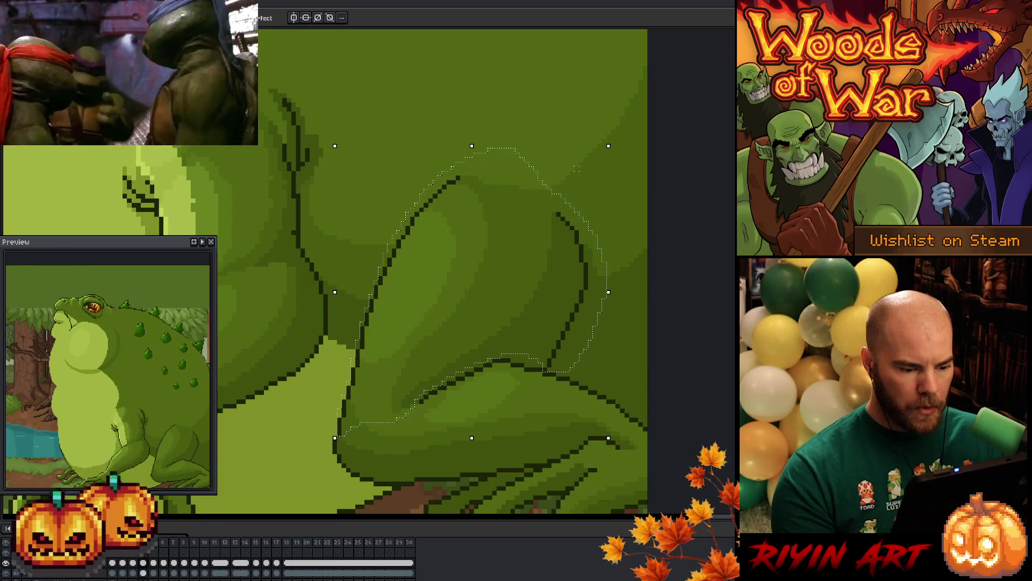
key("Left")
key("period")
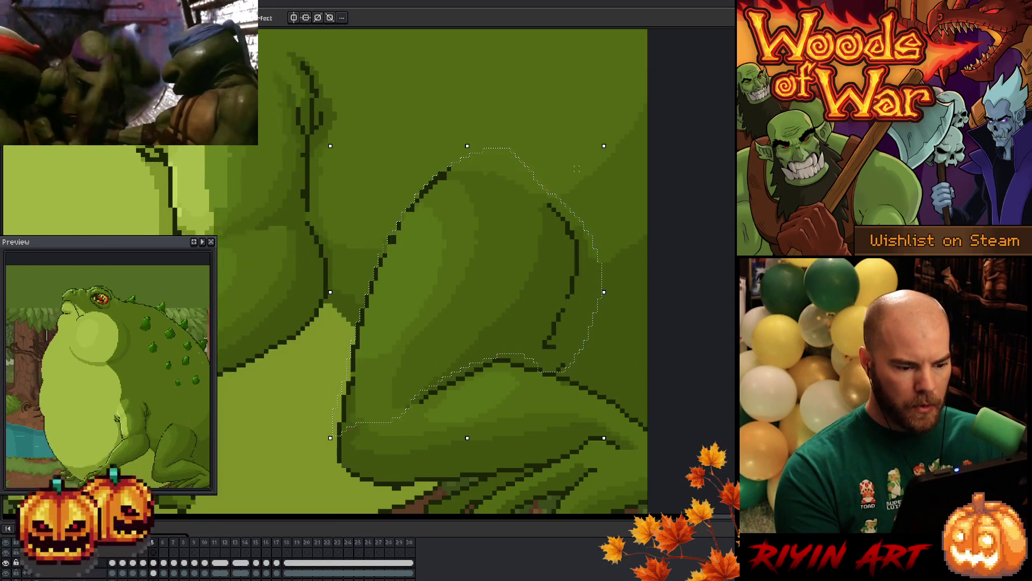
key("comma")
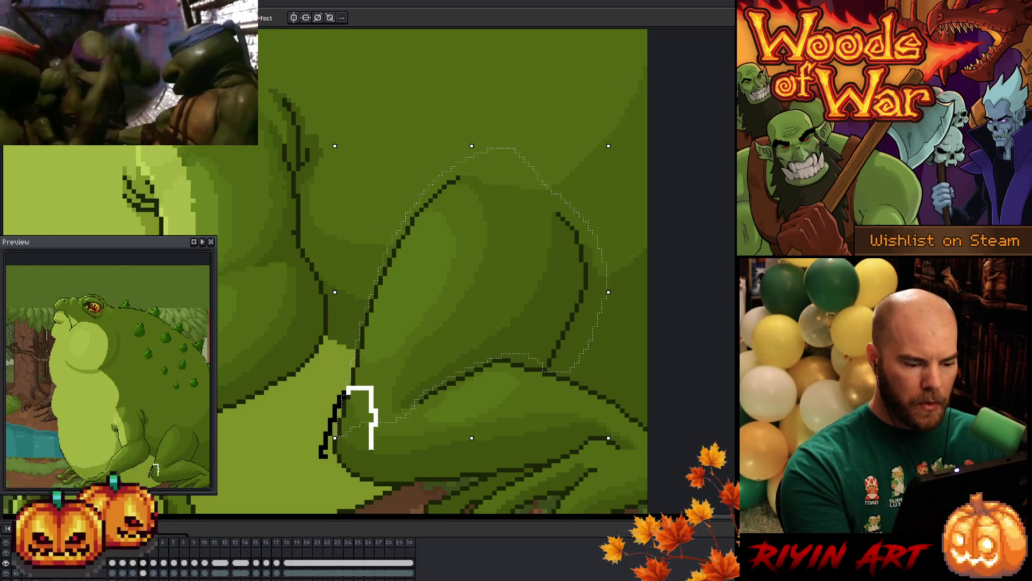
left_click(362, 417)
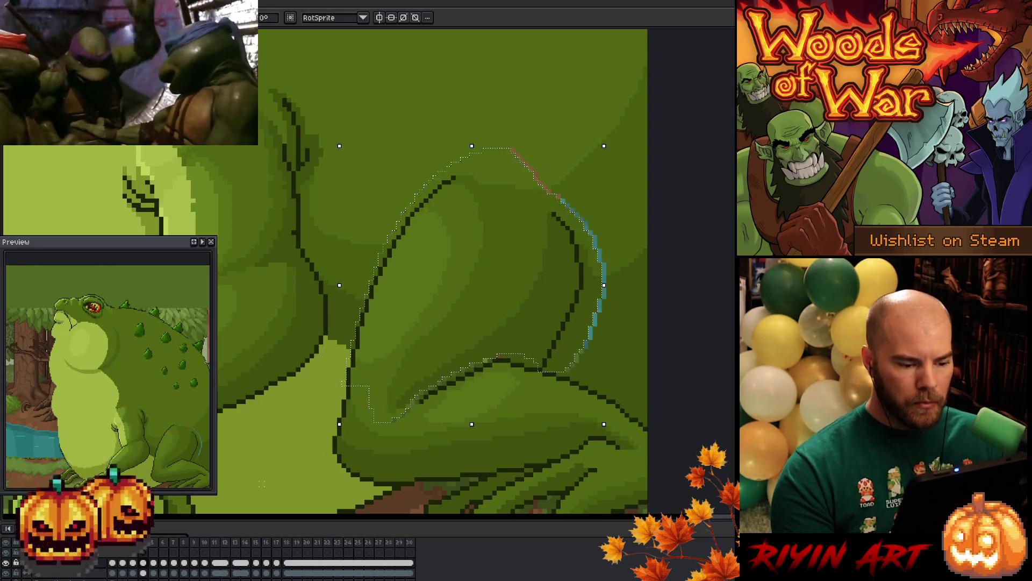
key("Return")
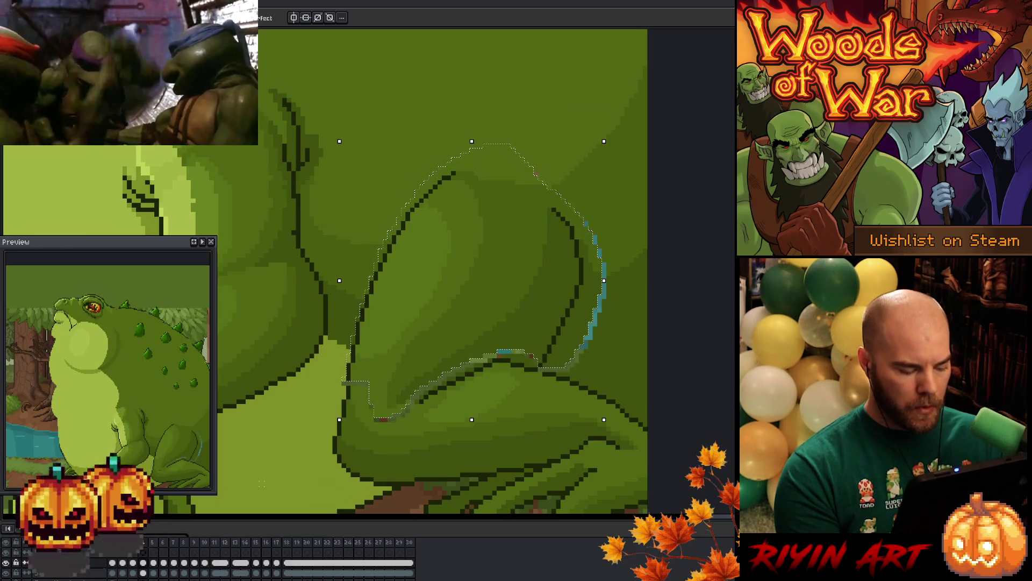
key("ctrl+d")
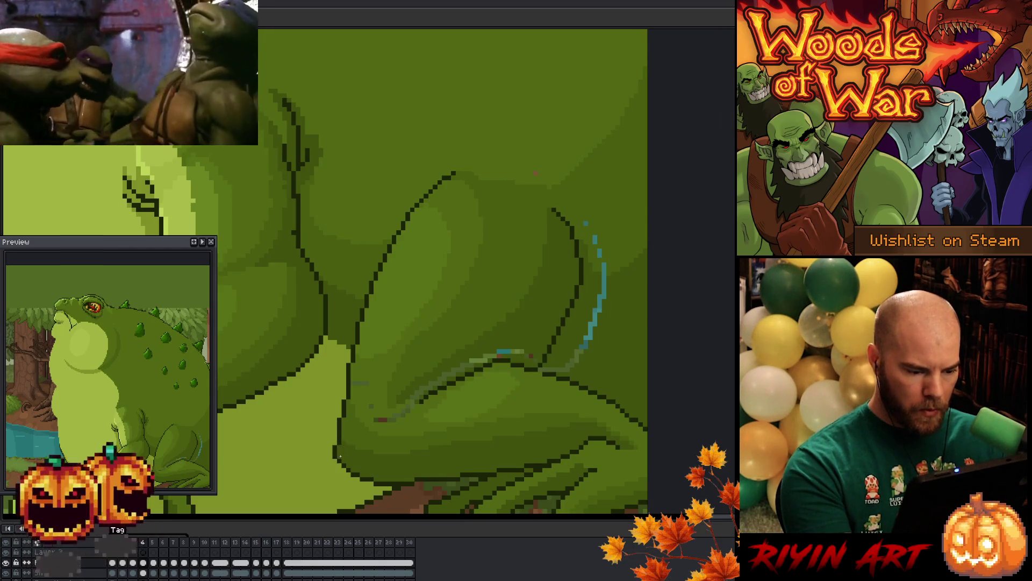
key("Right")
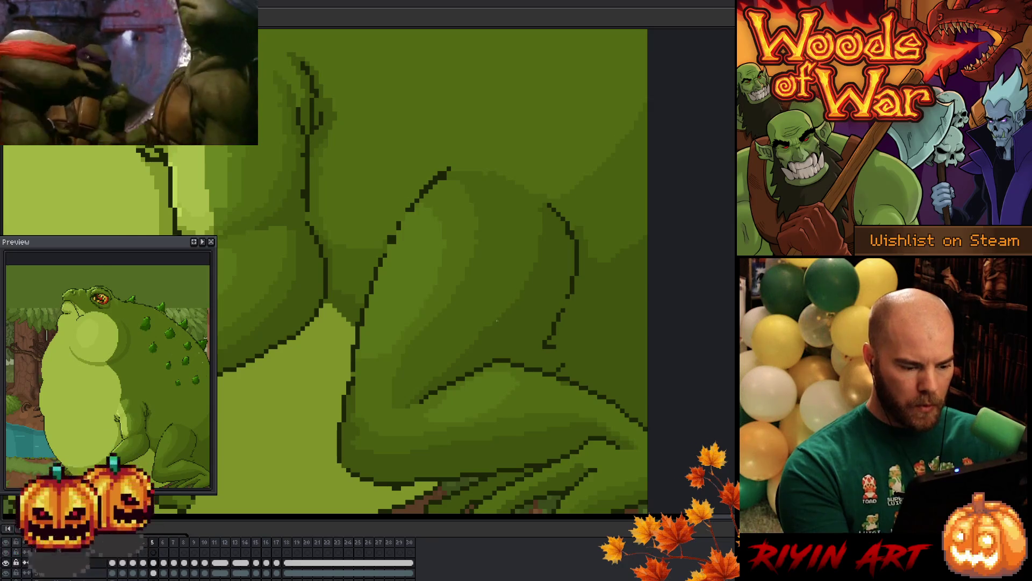
key("Right")
key("Right")
key("Right")
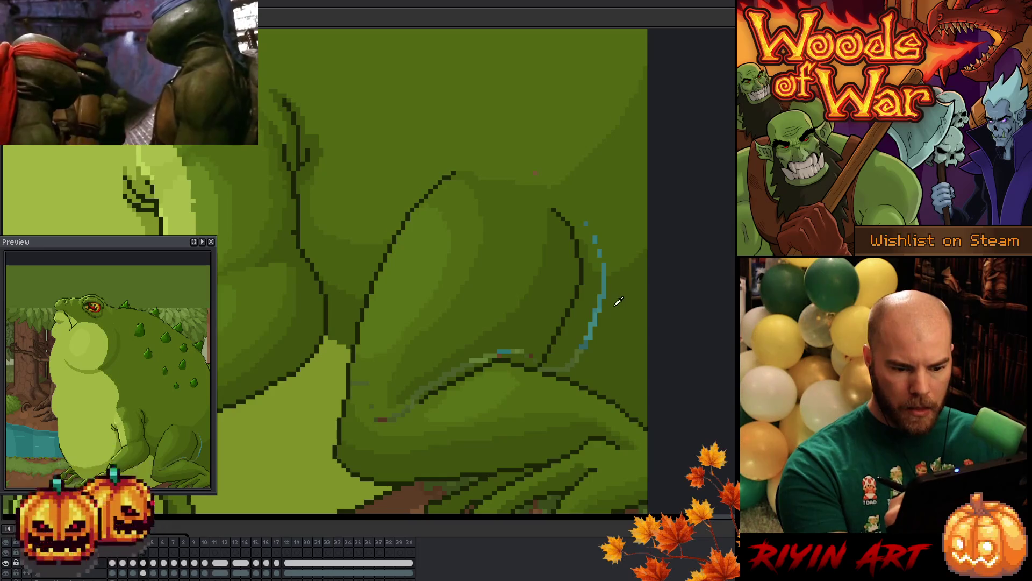
mouse_move(604, 284)
left_mouse_down()
mouse_move(588, 340)
mouse_move(561, 374)
left_mouse_up()
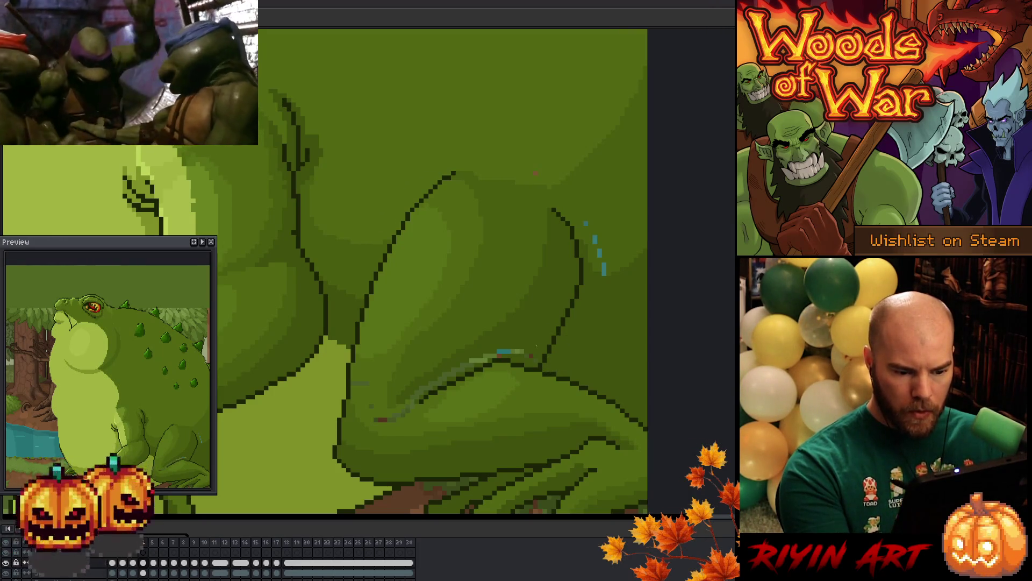
left_click_drag(516, 351, 450, 373)
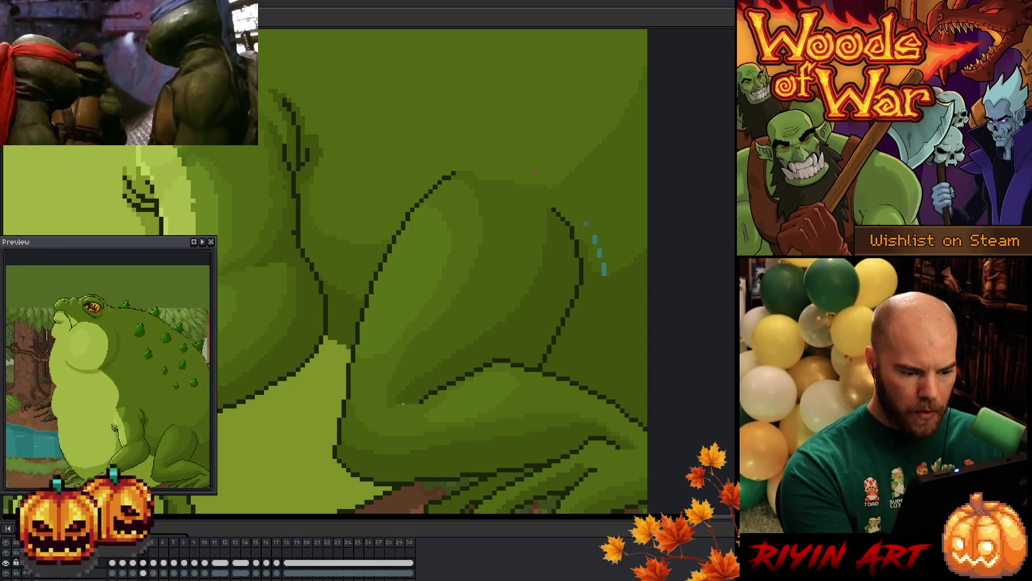
key("Return")
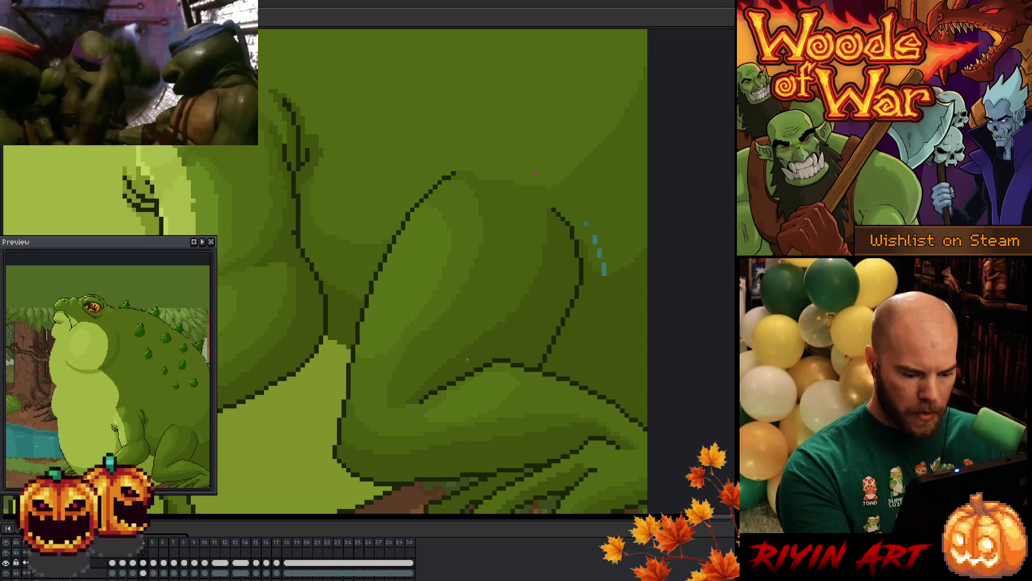
key("Return")
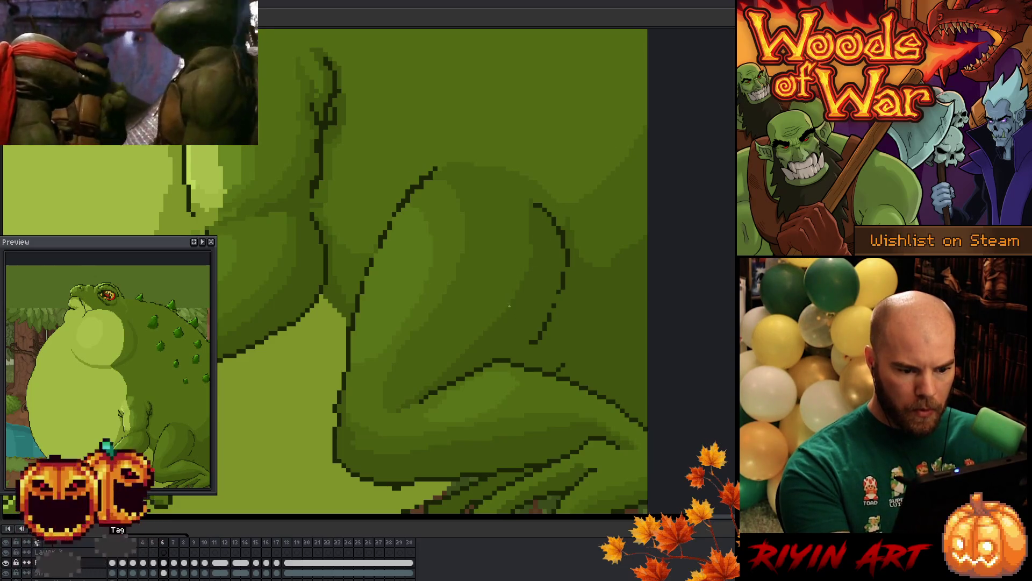
key("comma")
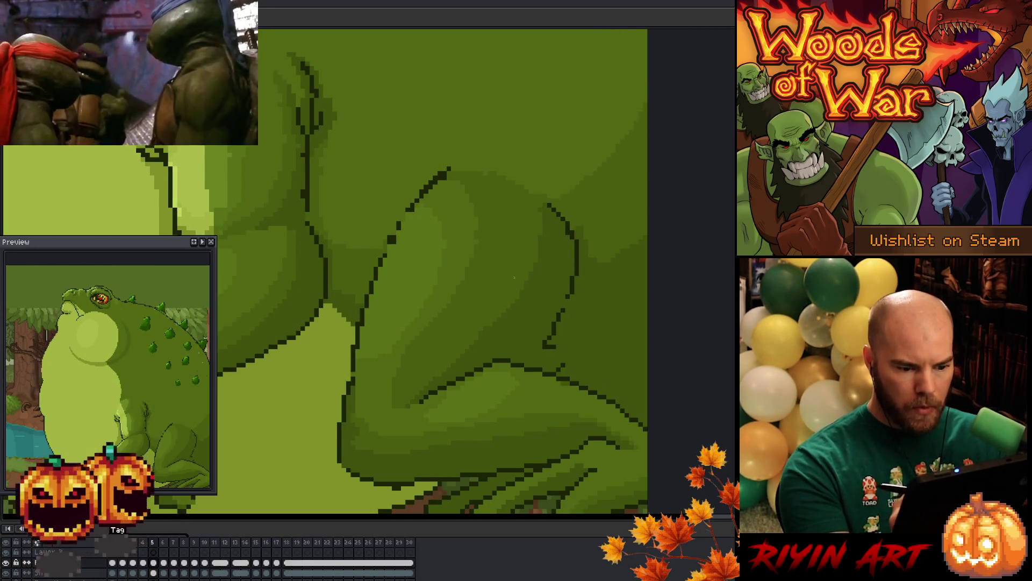
key("period")
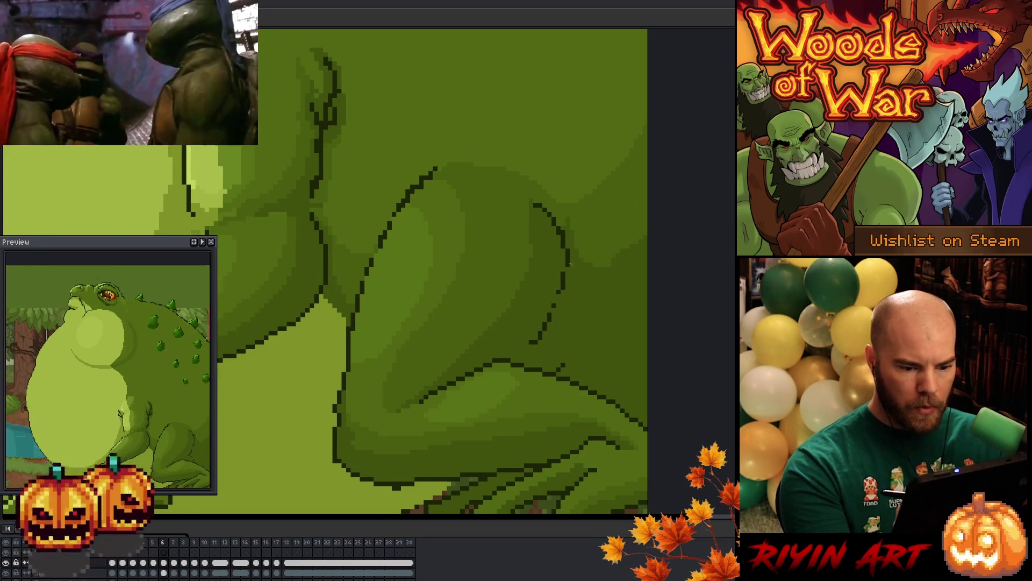
key("comma")
key("comma")
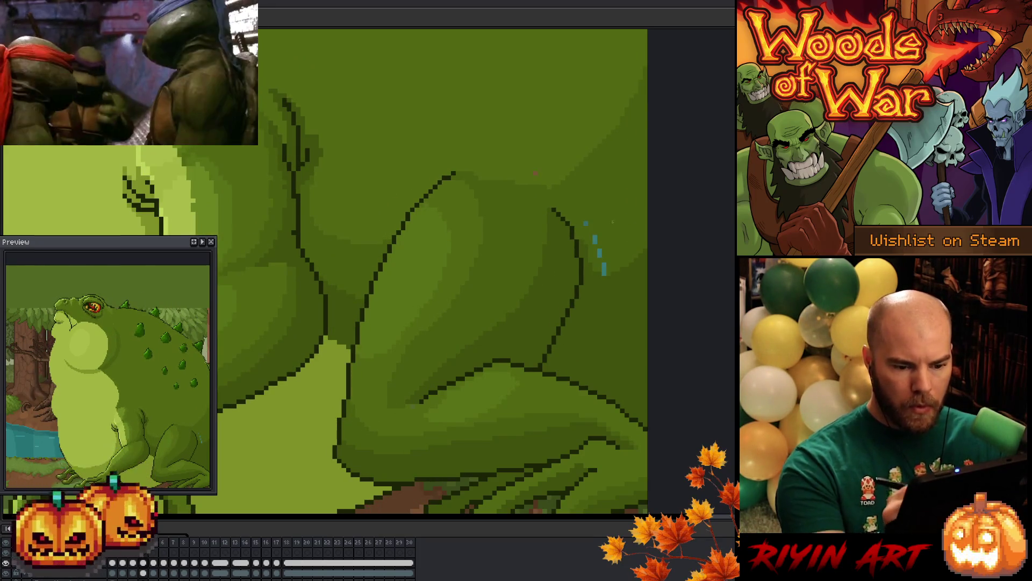
left_click(603, 271)
Paint over the stray blue and red pixels beside the thigh, then replay the animation
left_click_drag(595, 240, 600, 254)
left_click(586, 223)
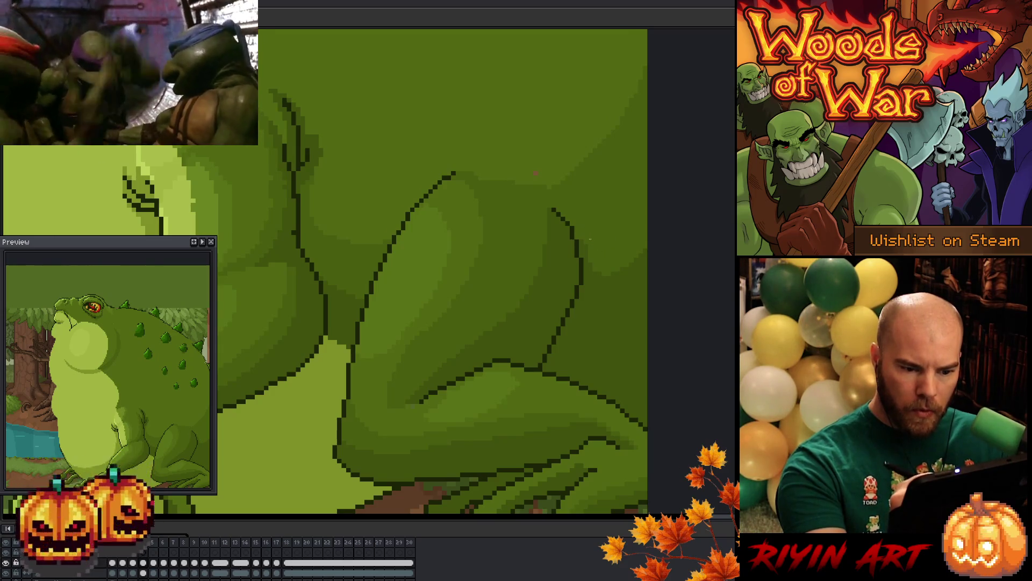
left_click(536, 173)
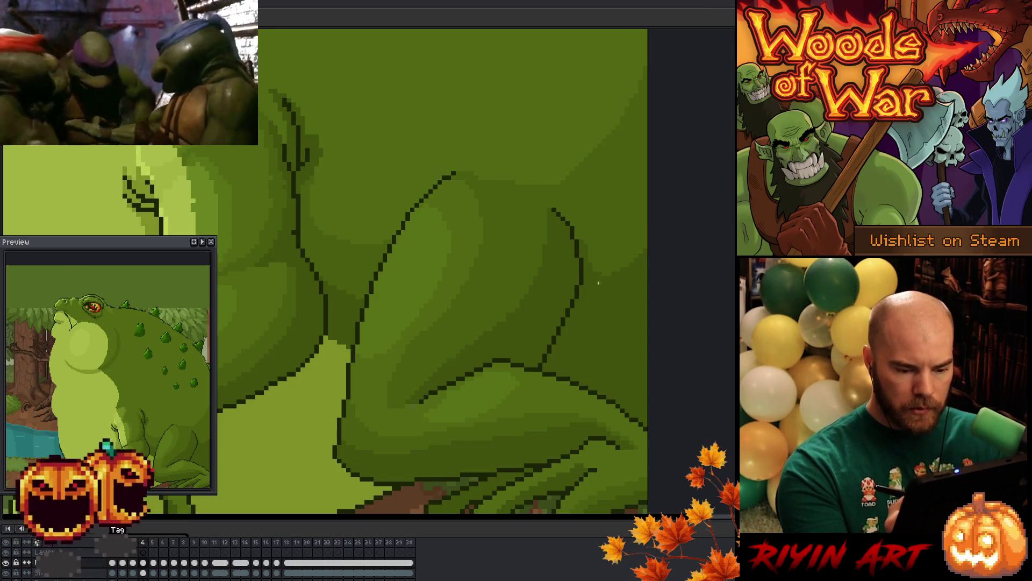
key("comma")
key("Return")
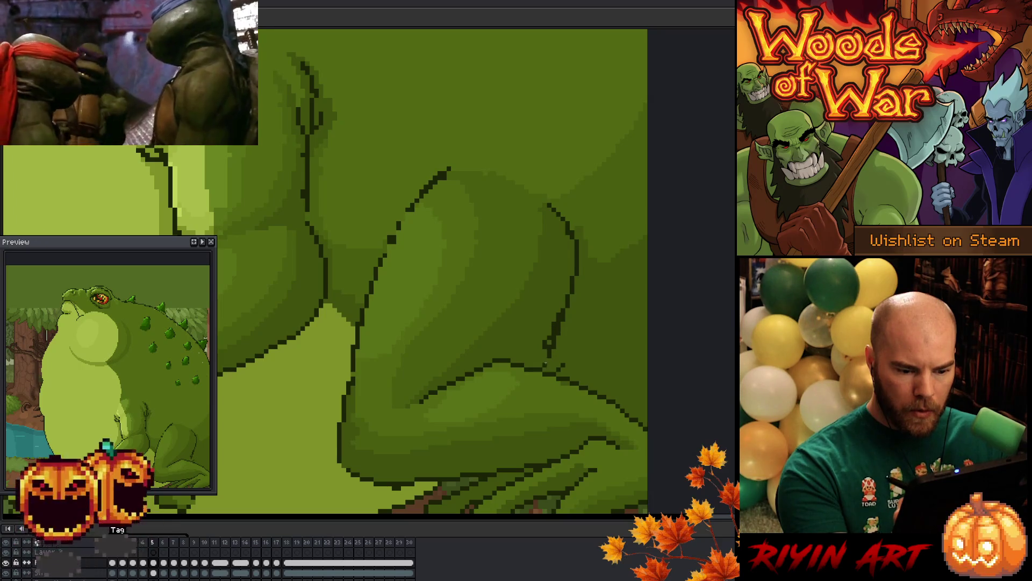
Compare frames 4 and 5, then erase and redraw the thigh outline lower down
key("comma")
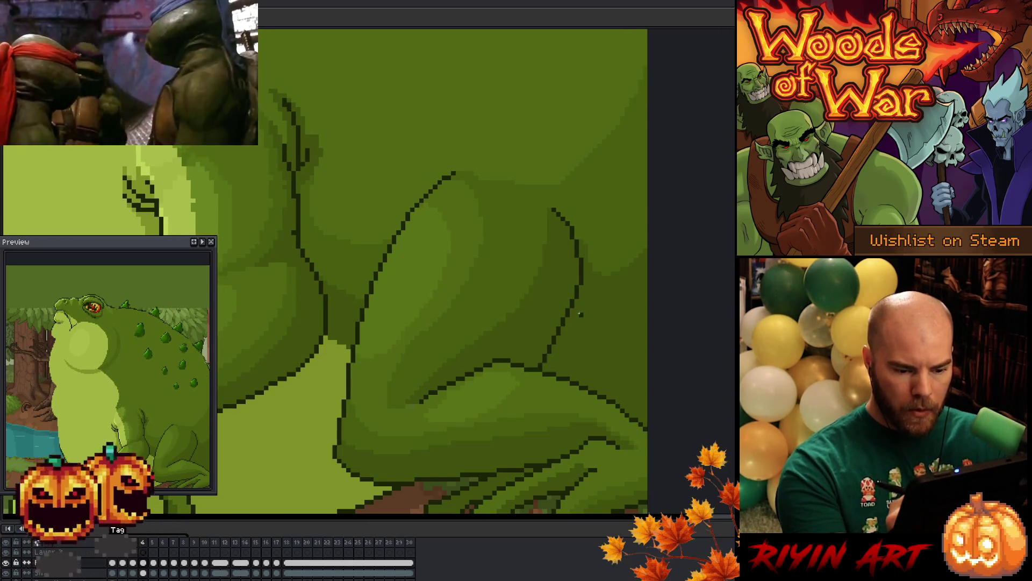
key("period")
key("comma")
key("period")
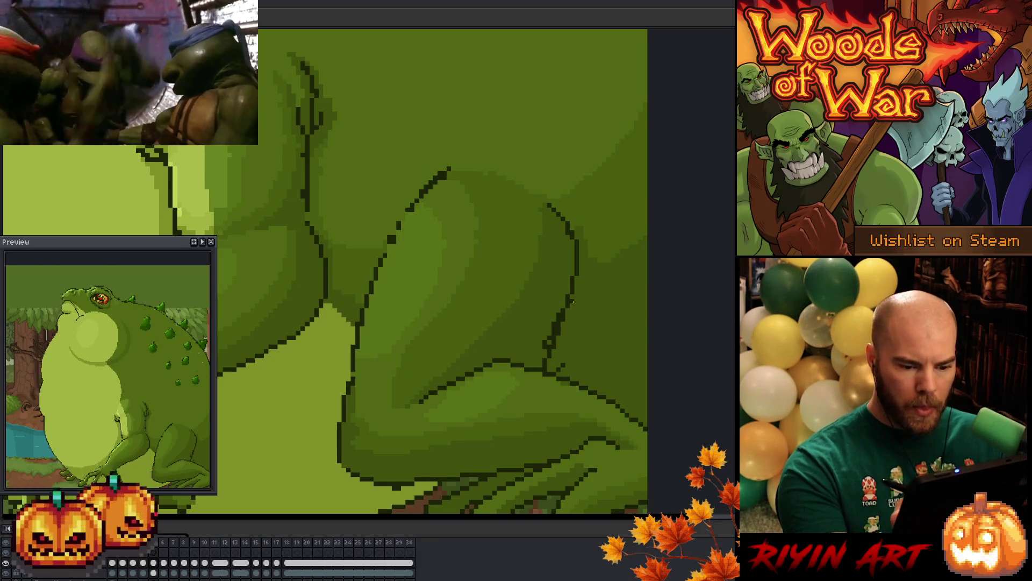
mouse_move(565, 315)
left_mouse_down()
mouse_move(547, 357)
mouse_move(544, 342)
left_mouse_up()
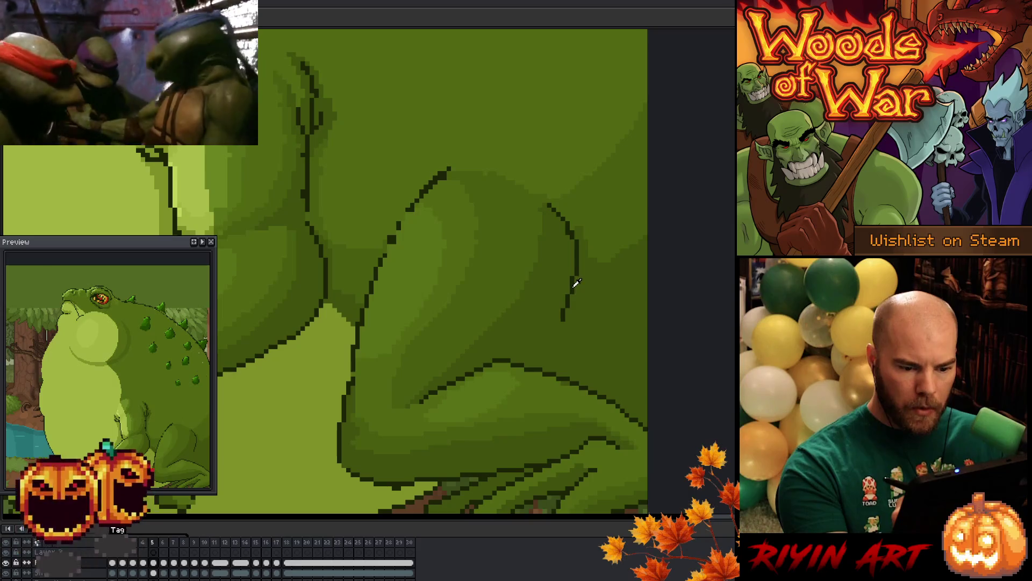
left_click_drag(563, 321, 569, 297)
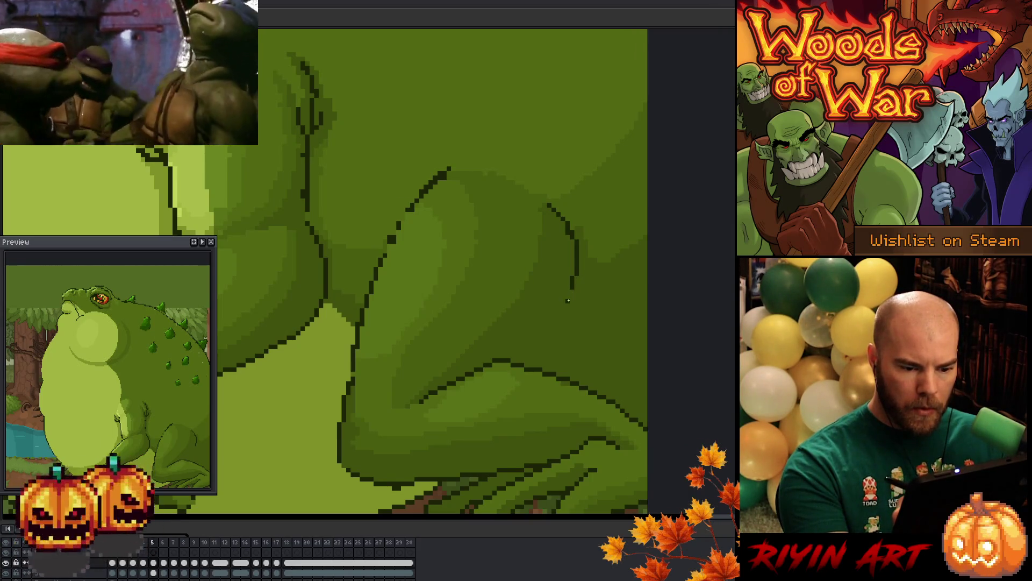
left_click_drag(565, 308, 563, 316)
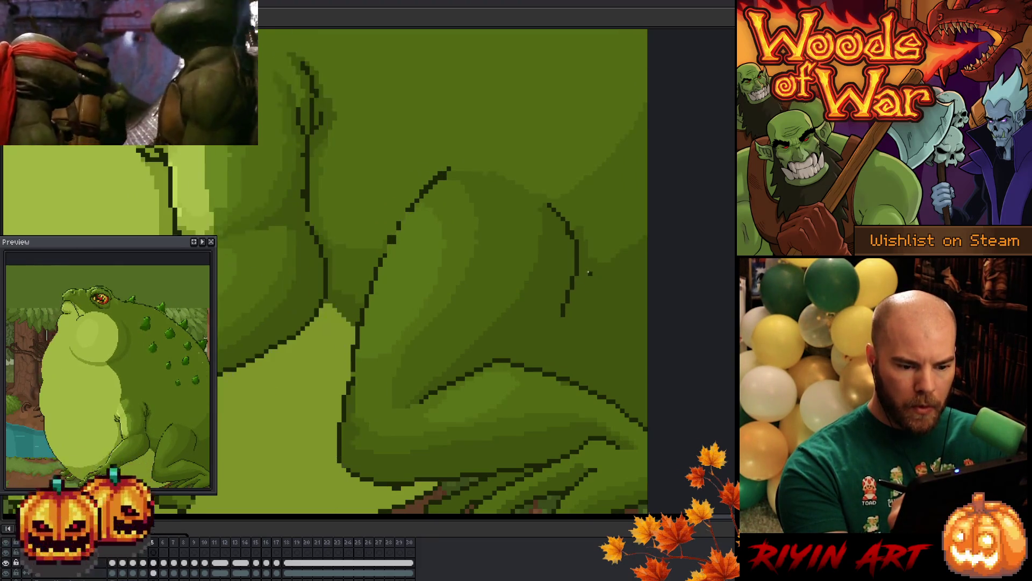
left_click_drag(561, 317, 536, 364)
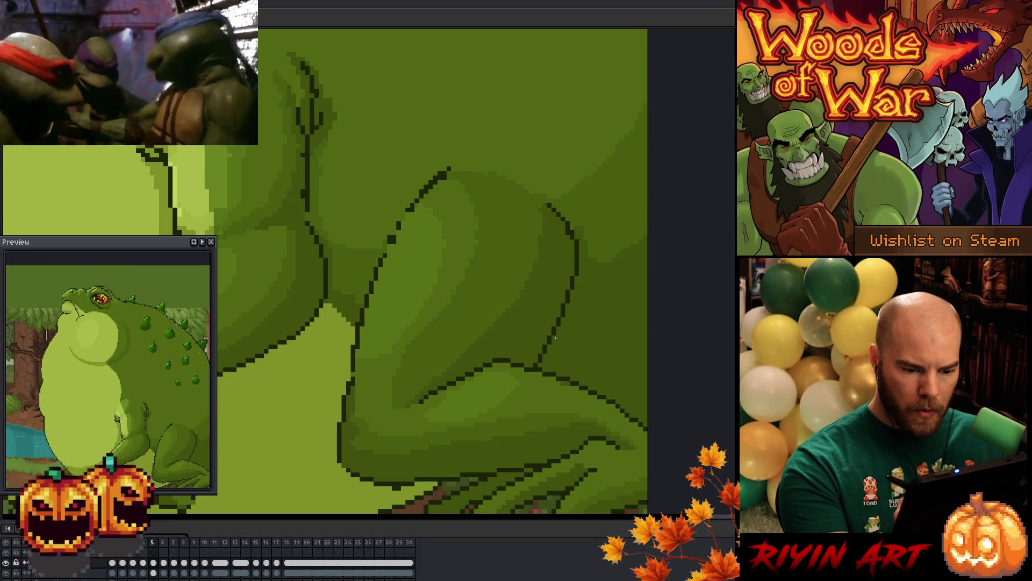
Connect the thigh outline down to the leg line and review the motion in playback
key("comma")
key("period")
key("period")
key("period")
key("comma")
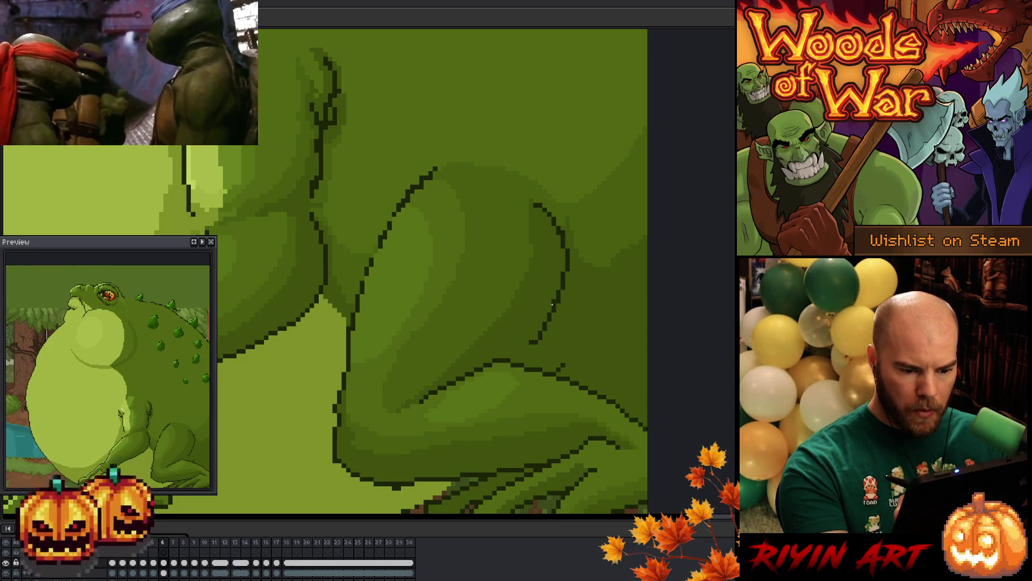
left_click_drag(536, 342, 532, 356)
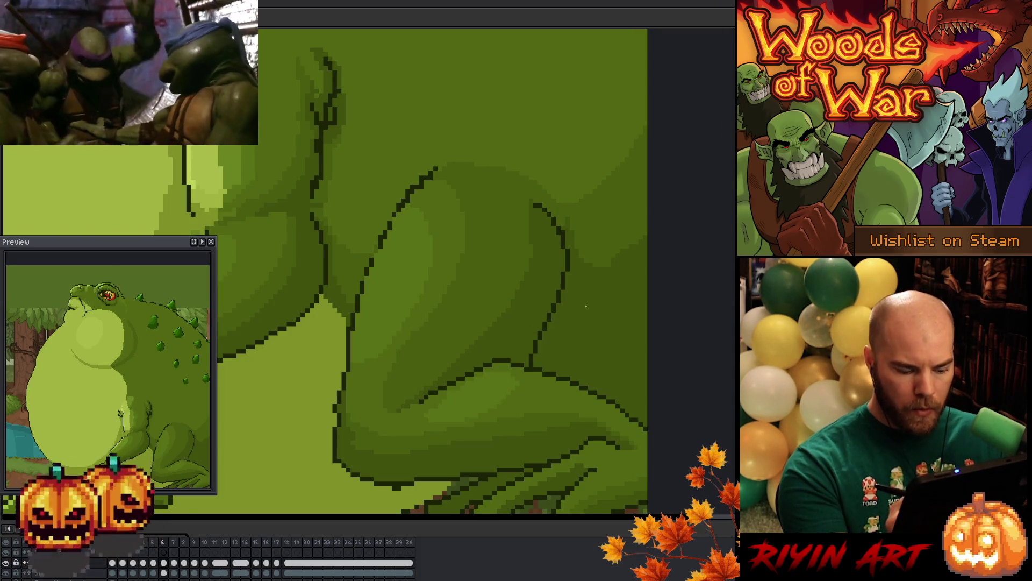
key("Right")
key("Right")
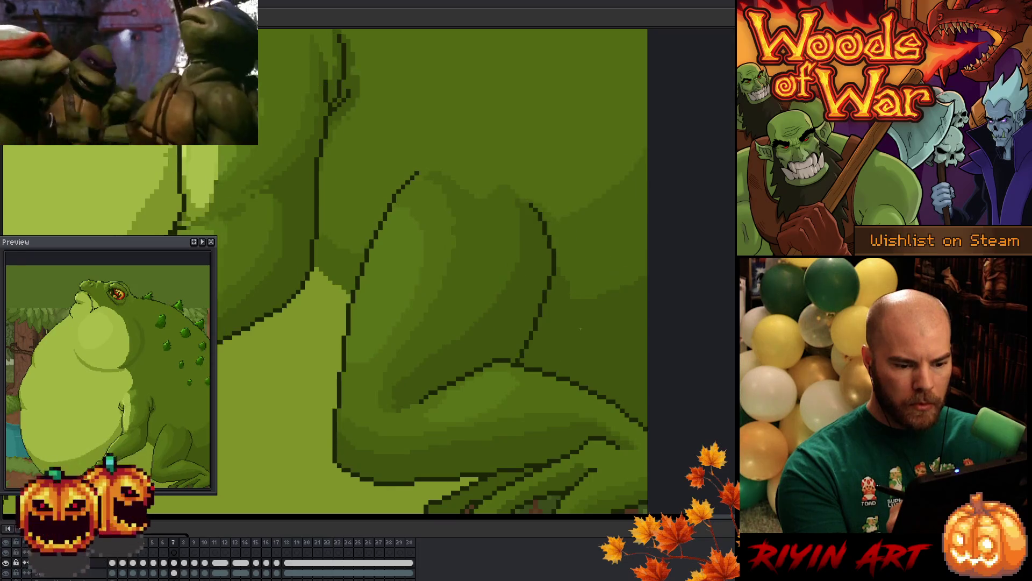
key("Return")
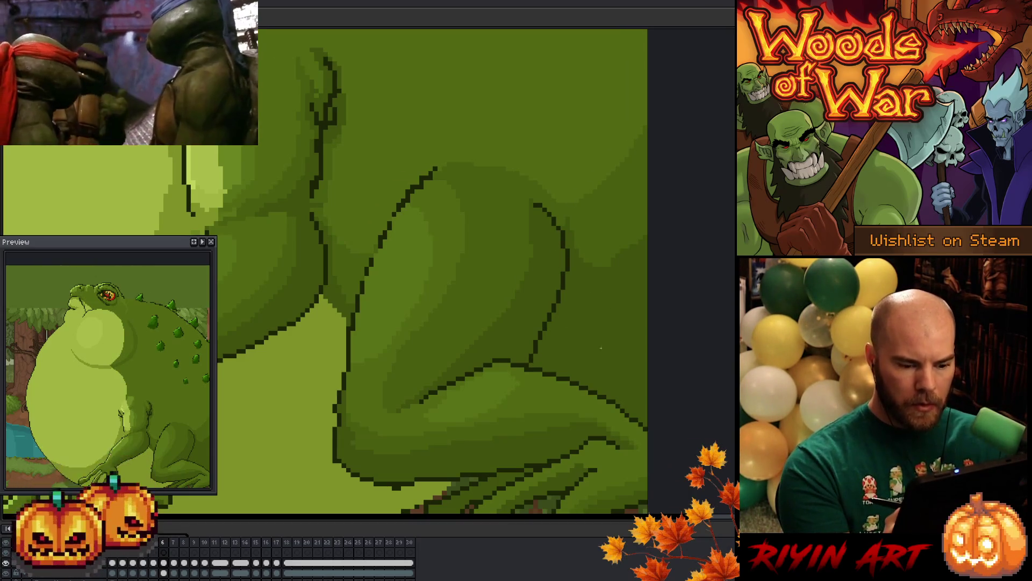
key("Return")
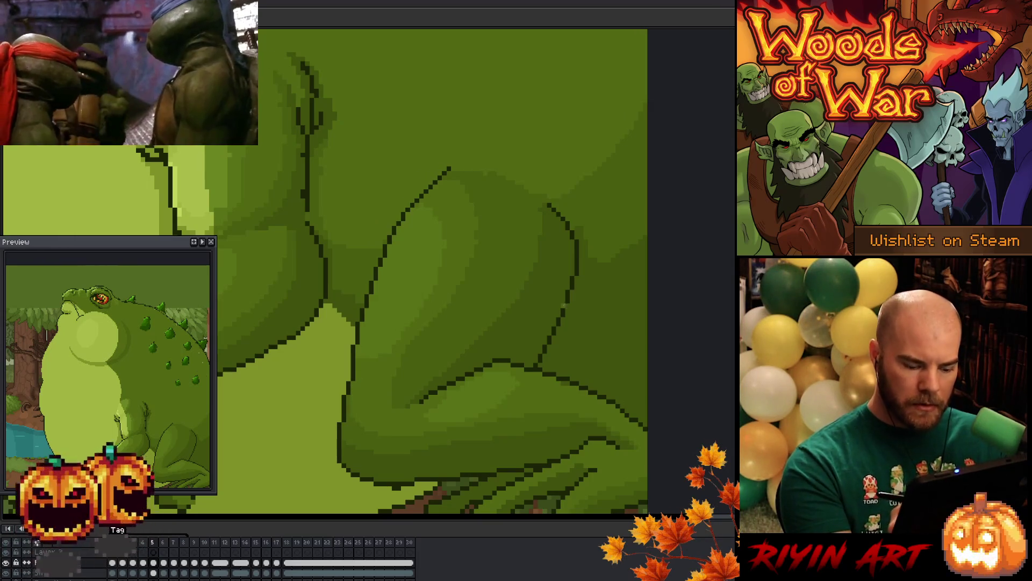
key("Return")
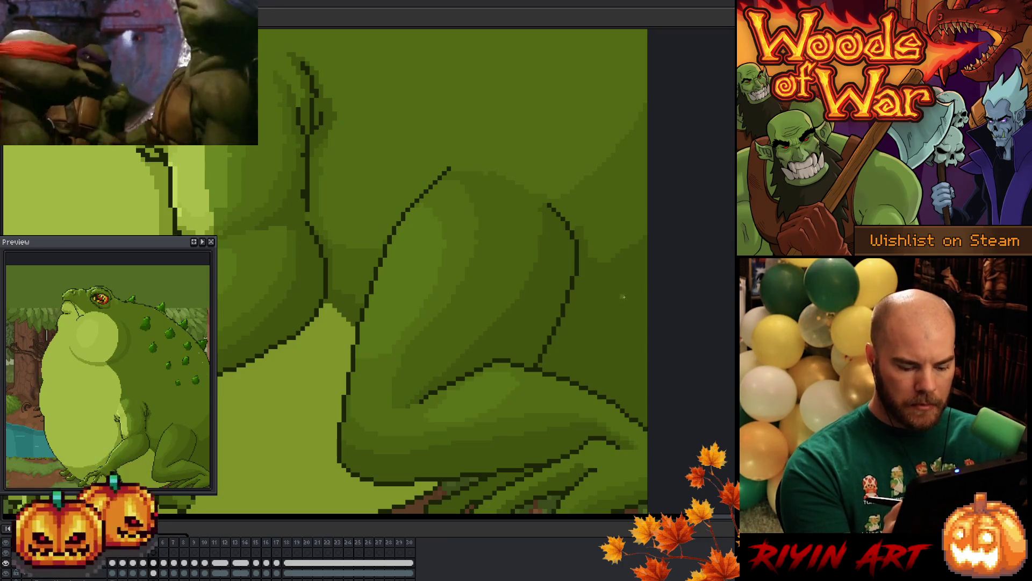
Flip back and forth between neighbouring frames with comma and period to compare back-leg poses
key("comma")
key("period")
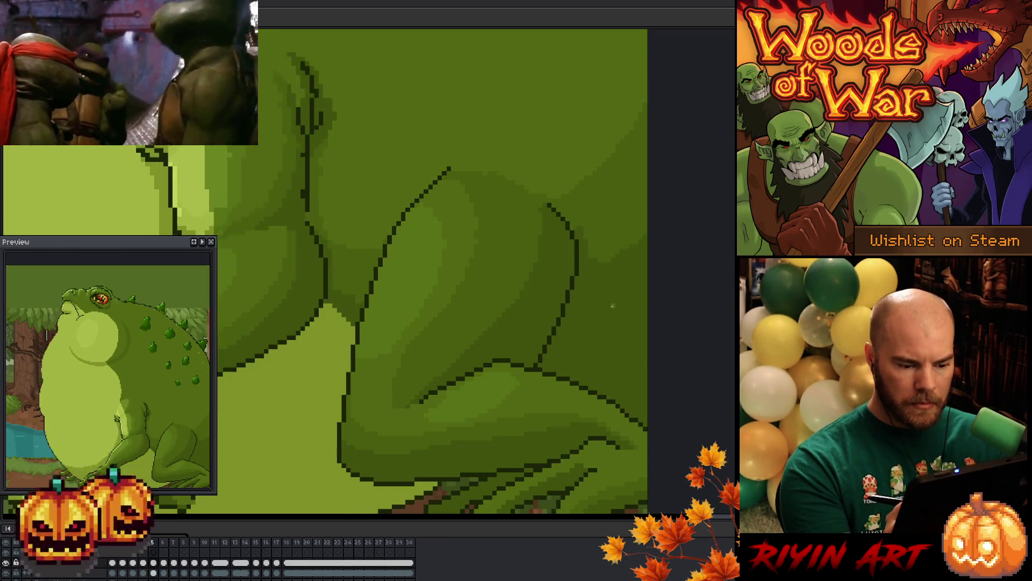
key("comma")
key("period")
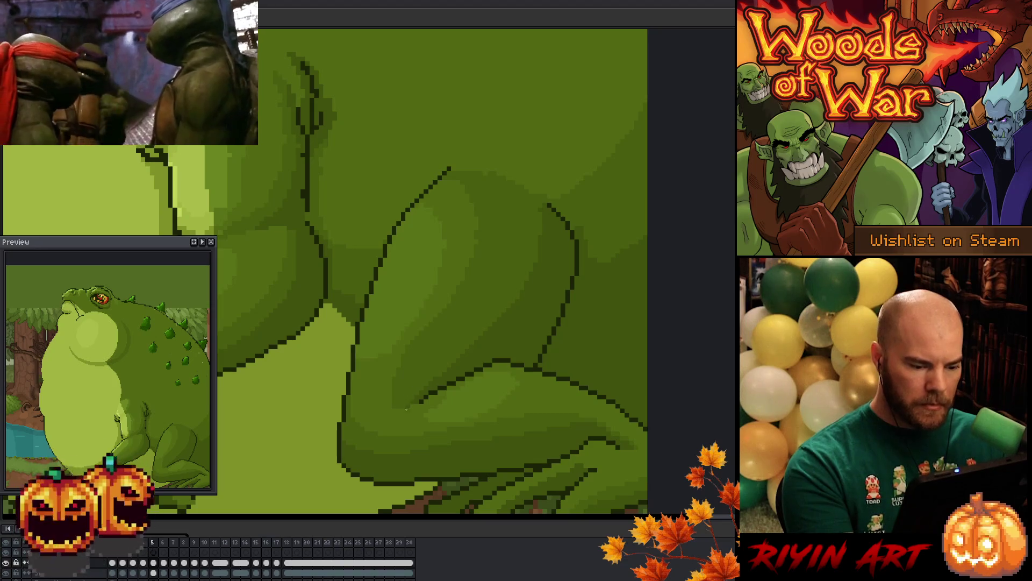
key("period")
key("comma")
key("period")
key("comma")
key("period")
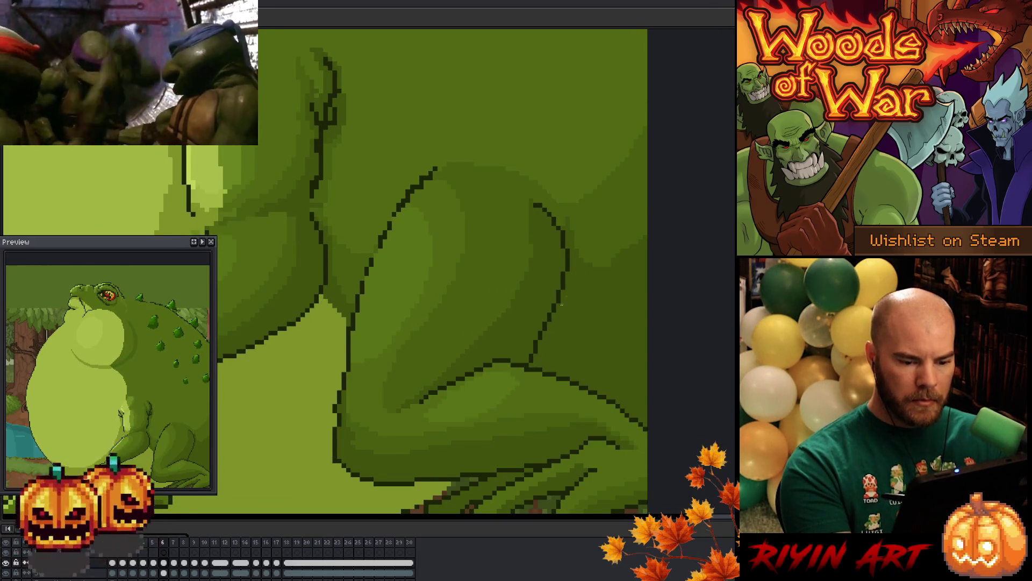
key("comma")
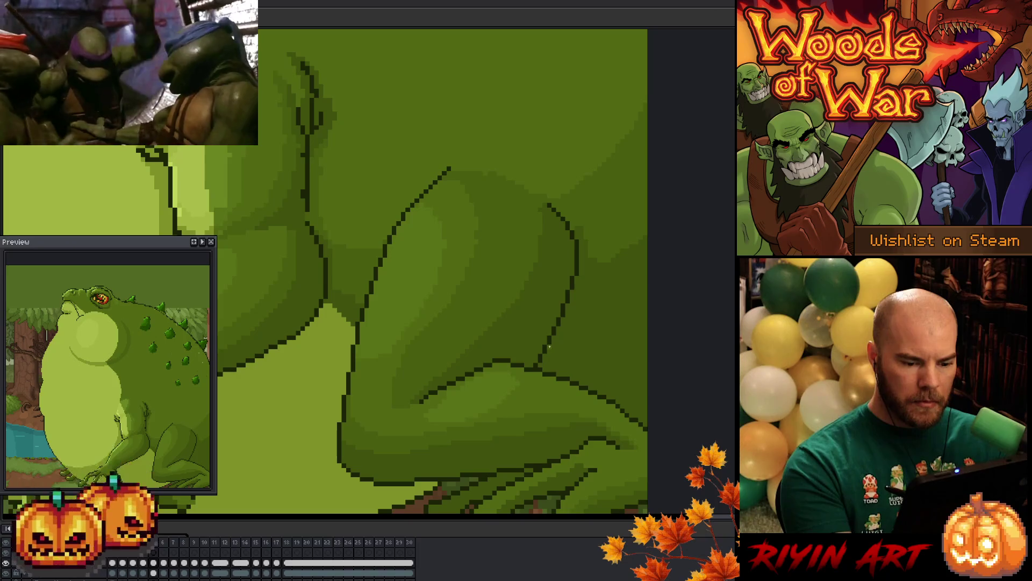
key("period")
key("period")
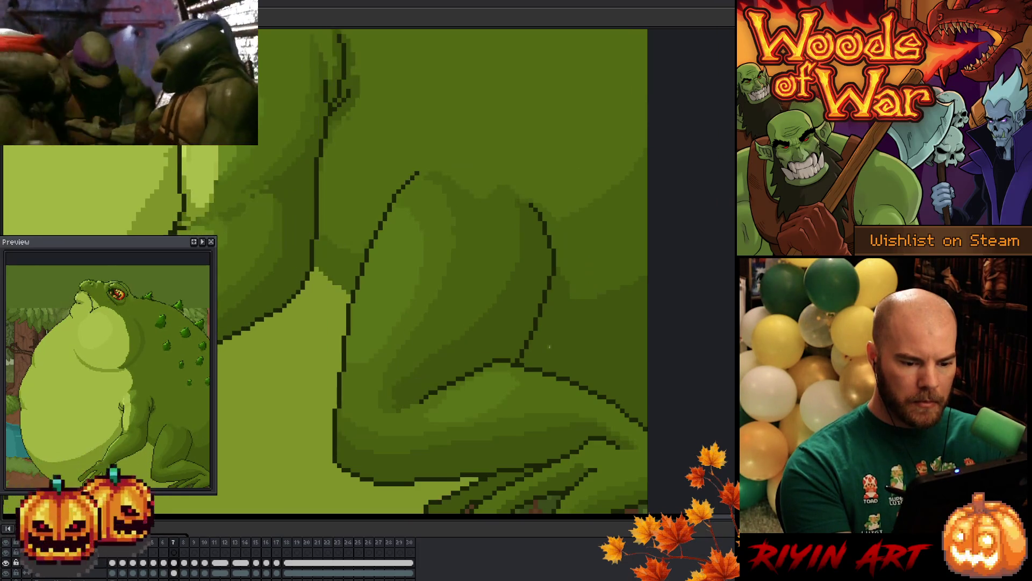
key("Return")
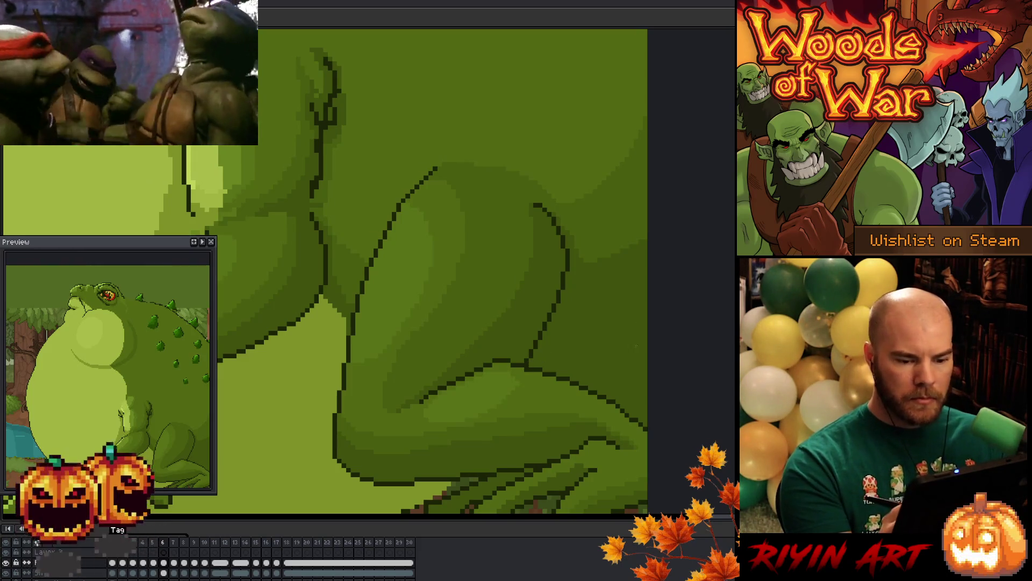
Compare the leg poses across frames 4–7 with the arrow keys, ending on frame 6
key("Left")
key("Right")
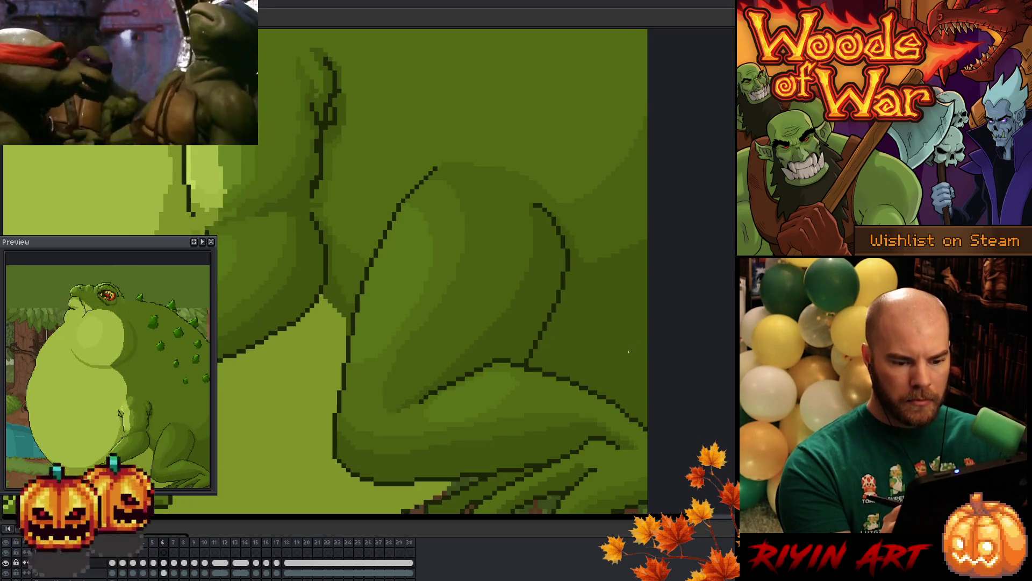
key("Left")
key("Right")
key("Right")
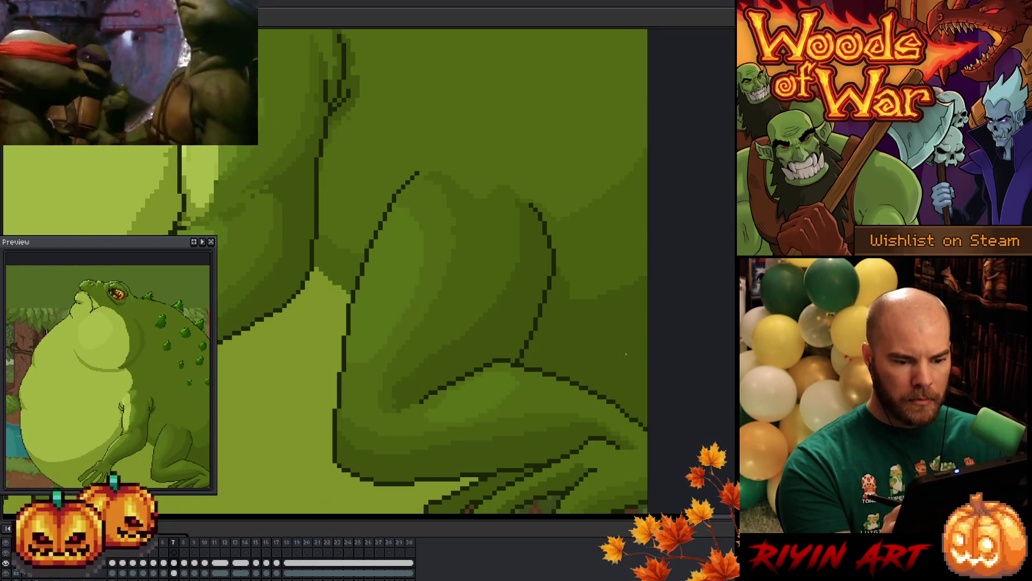
key("Left")
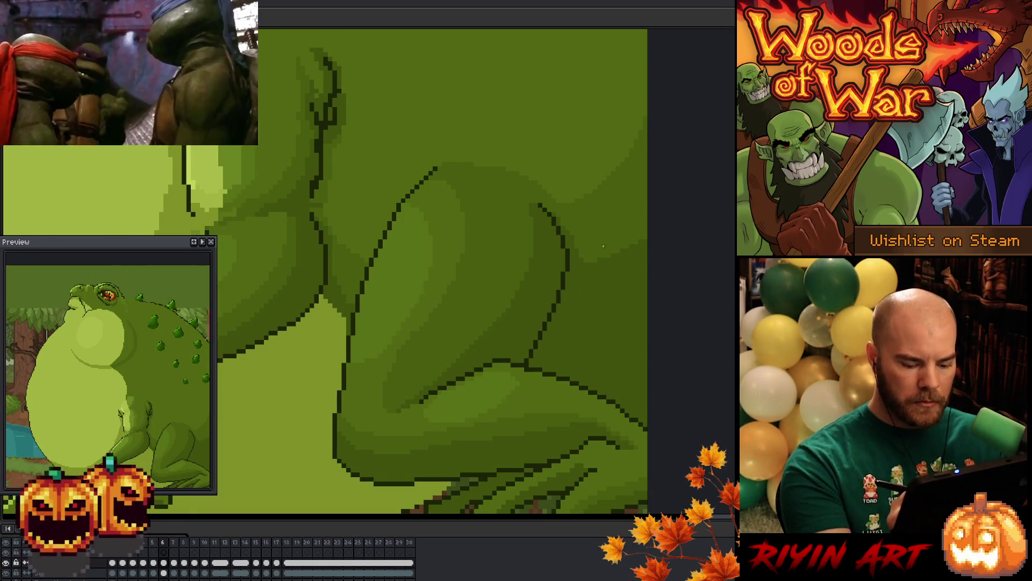
key("Left")
key("Left")
key("Right")
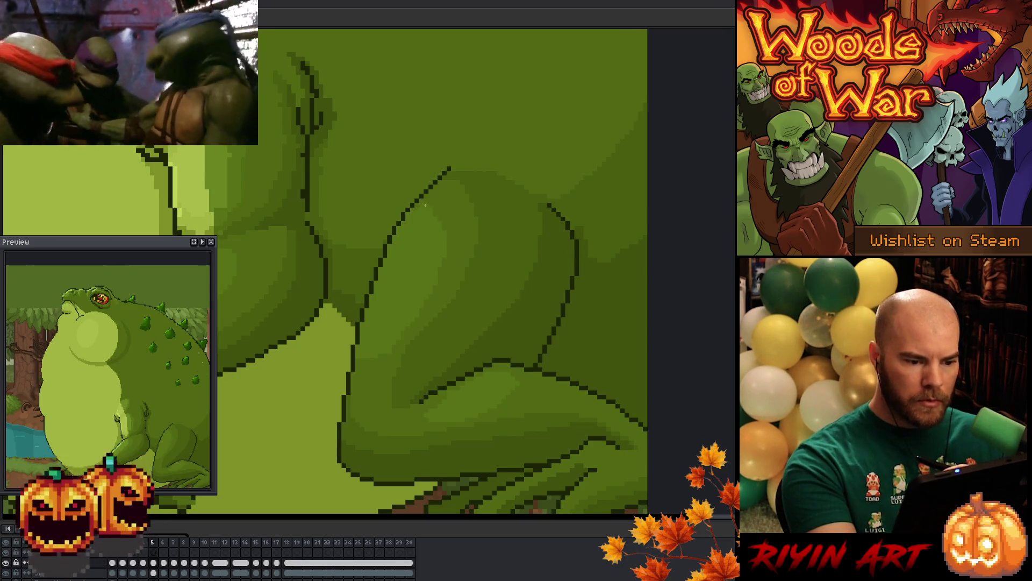
key("Right")
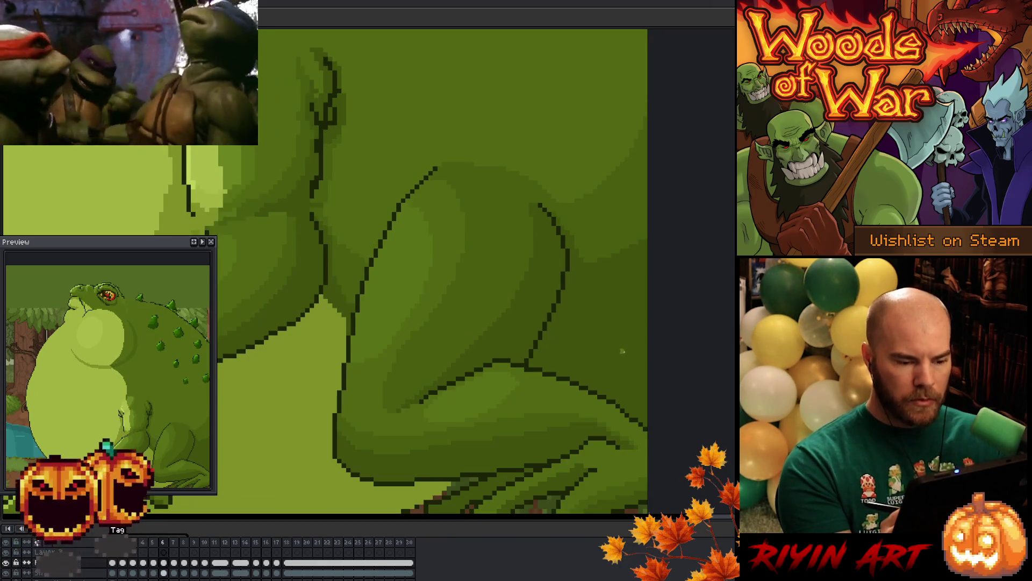
key("Left")
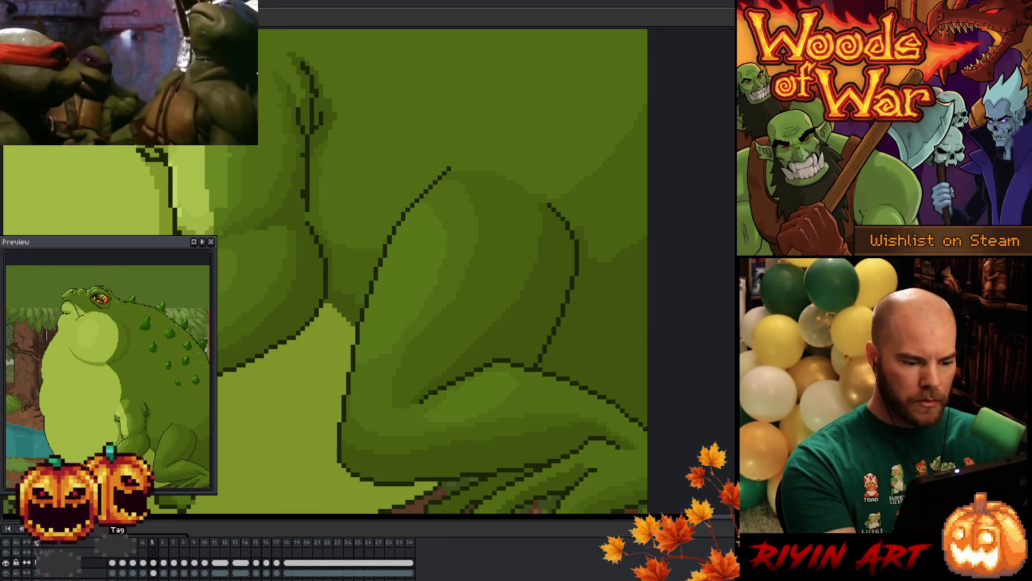
key("Left")
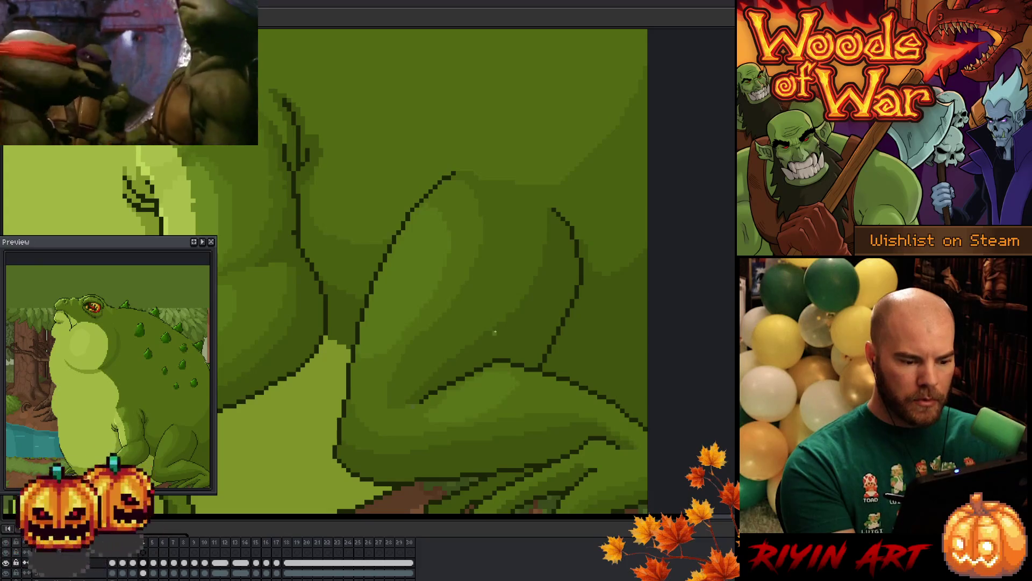
key("Right")
key("Right")
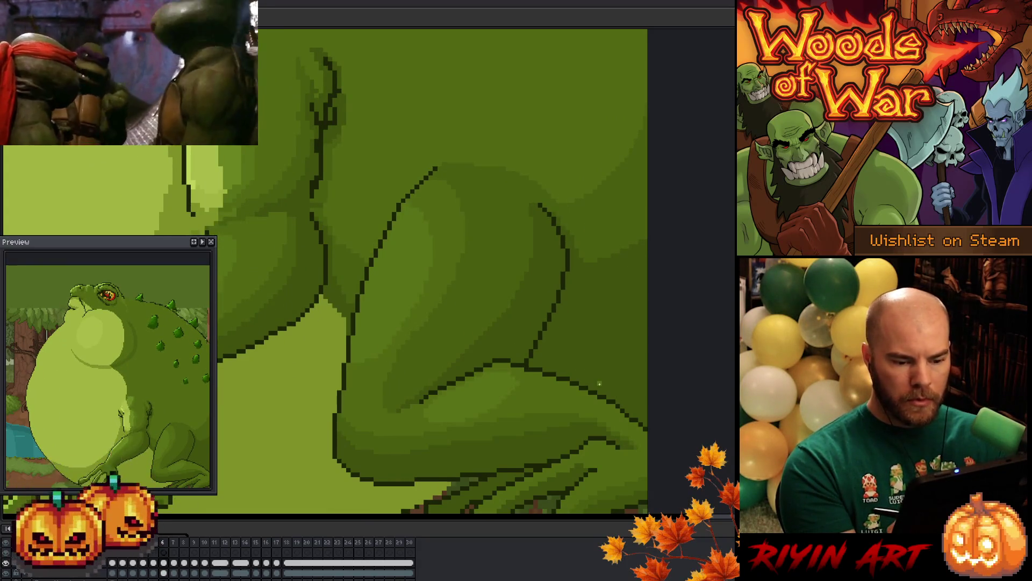
key("Left")
key("Right")
key("Left")
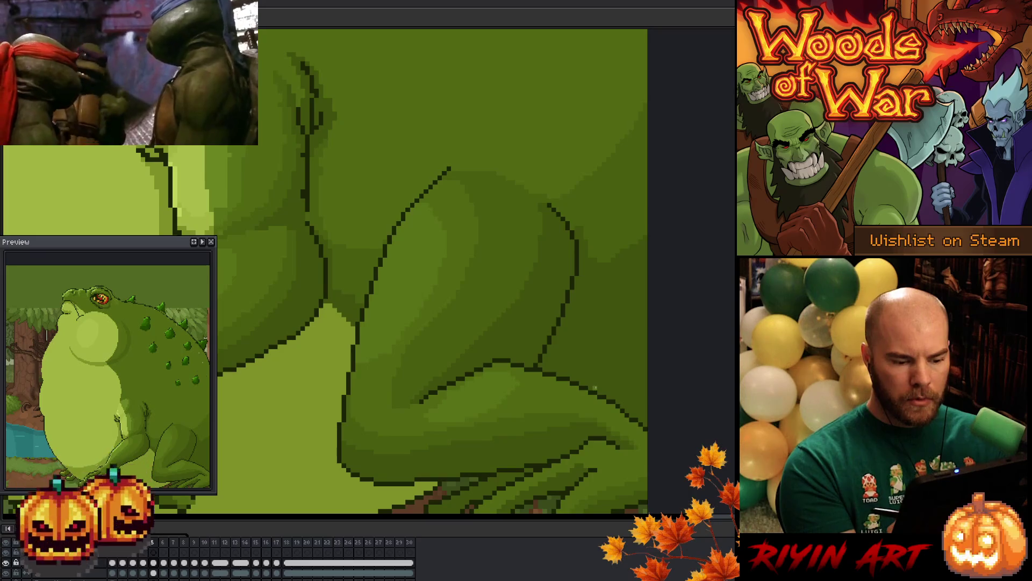
key("Right")
key("Left")
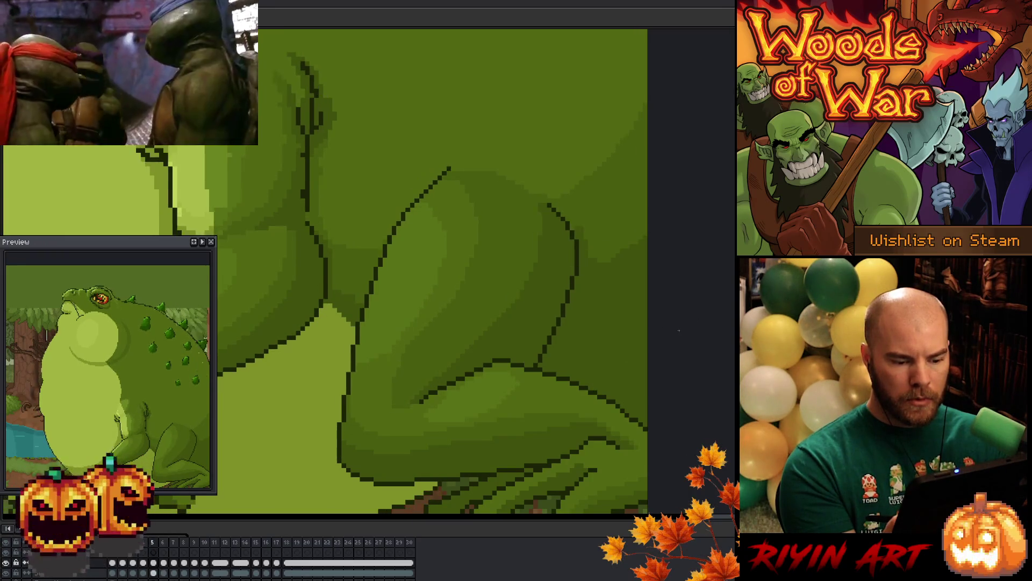
key("Right")
key("Right")
key("Left")
key("Left")
key("Right")
key("Right")
key("Left")
key("Left")
key("Right")
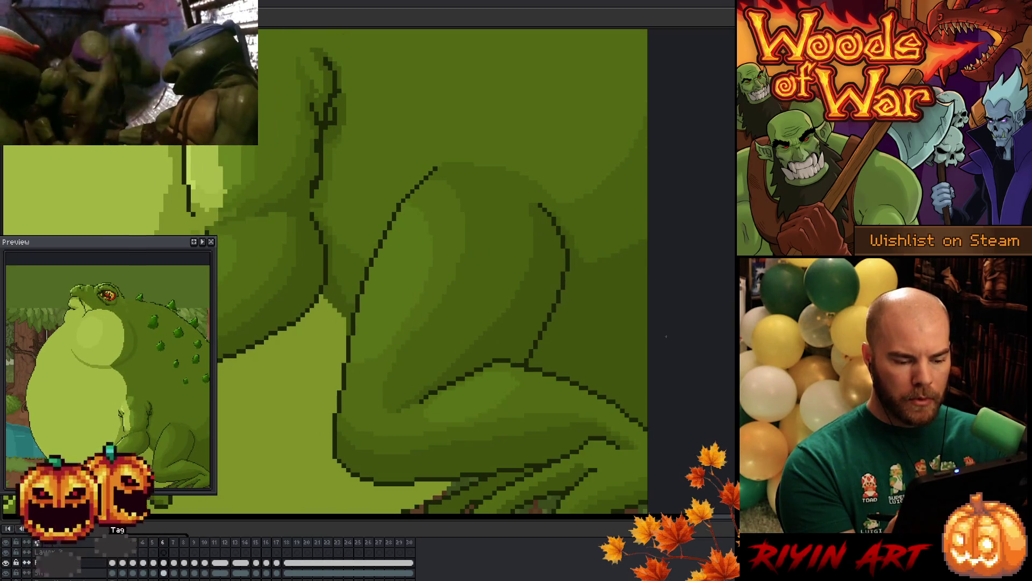
key("Left")
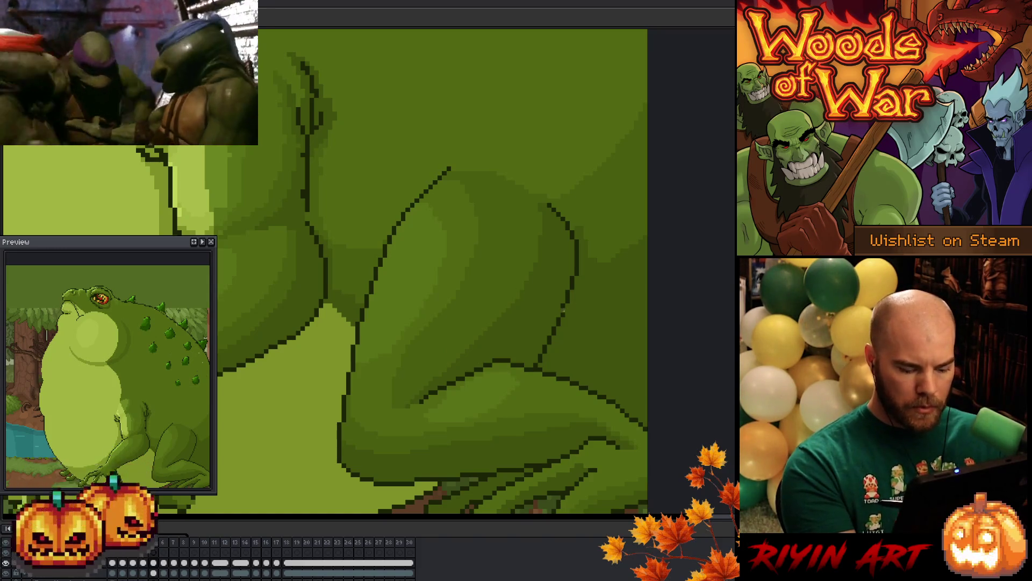
key("Right")
key("Right")
key("Left")
key("Left")
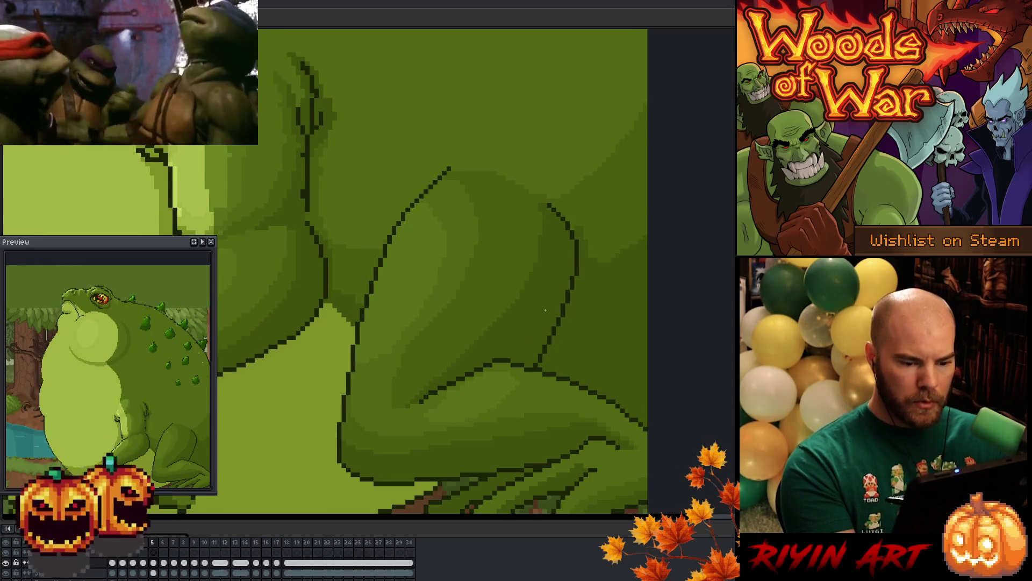
key("Right")
Erase the stray blue line running across the toad's thigh on frame 6
key("b")
mouse_move(527, 194)
left_mouse_down()
mouse_move(536, 277)
mouse_move(414, 397)
mouse_move(527, 197)
left_mouse_up()
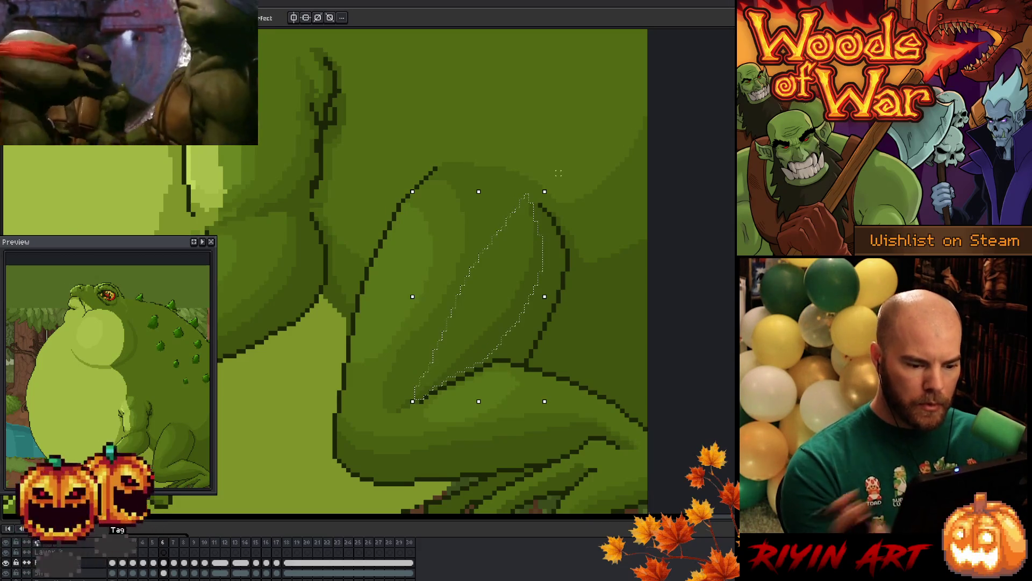
key("ctrl+d")
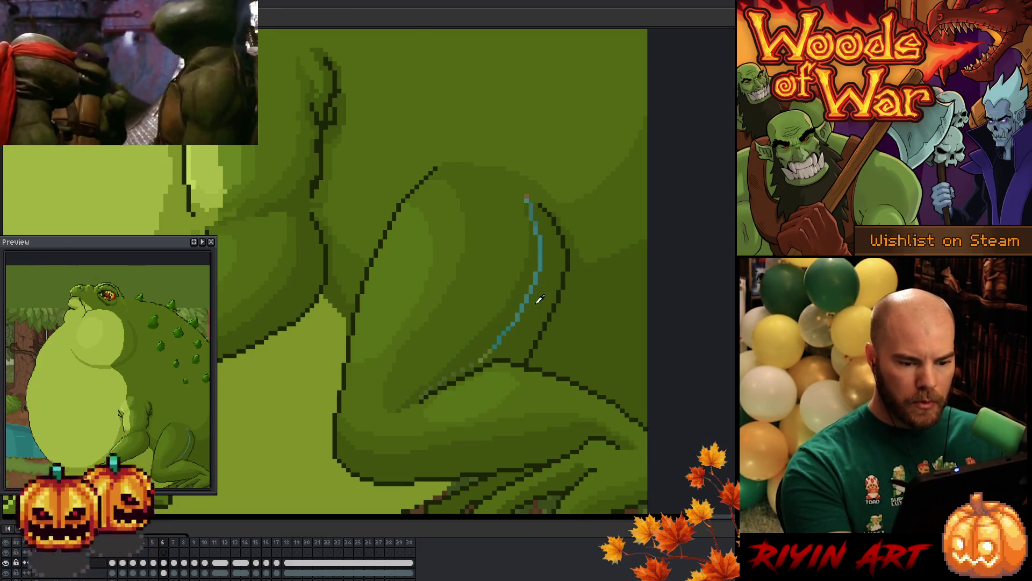
mouse_move(526, 201)
left_mouse_down()
mouse_move(541, 262)
mouse_move(488, 352)
left_mouse_up()
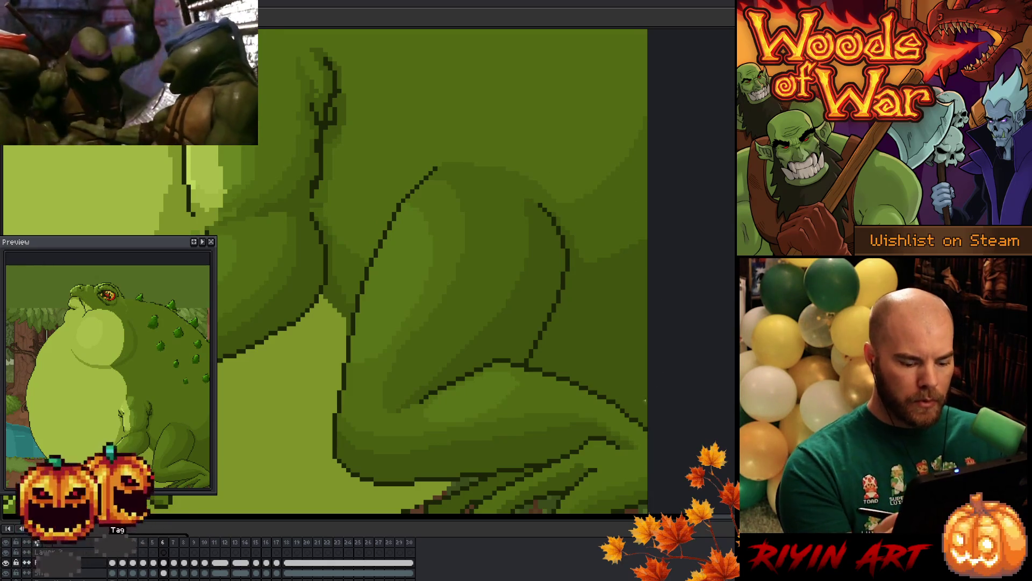
Flip between frames 5 and 6 to check the cleaned leg, ending on frame 6
key("comma")
key("period")
key("comma")
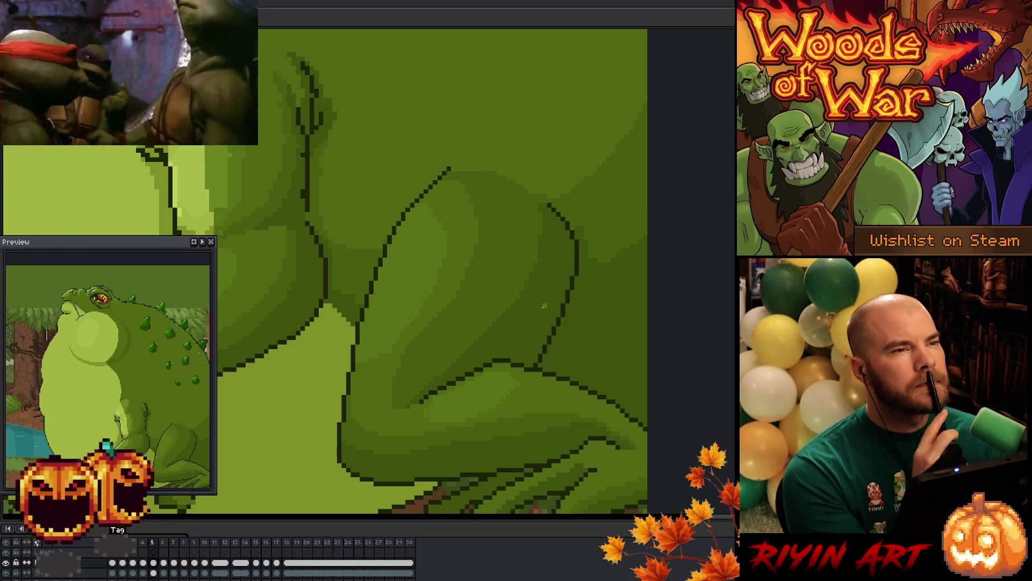
key("period")
key("comma")
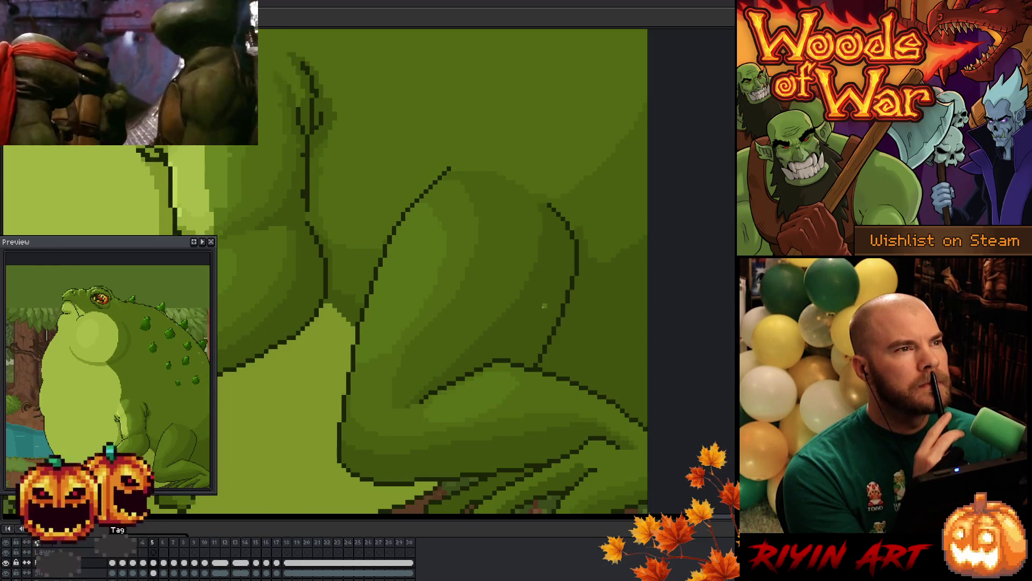
key("period")
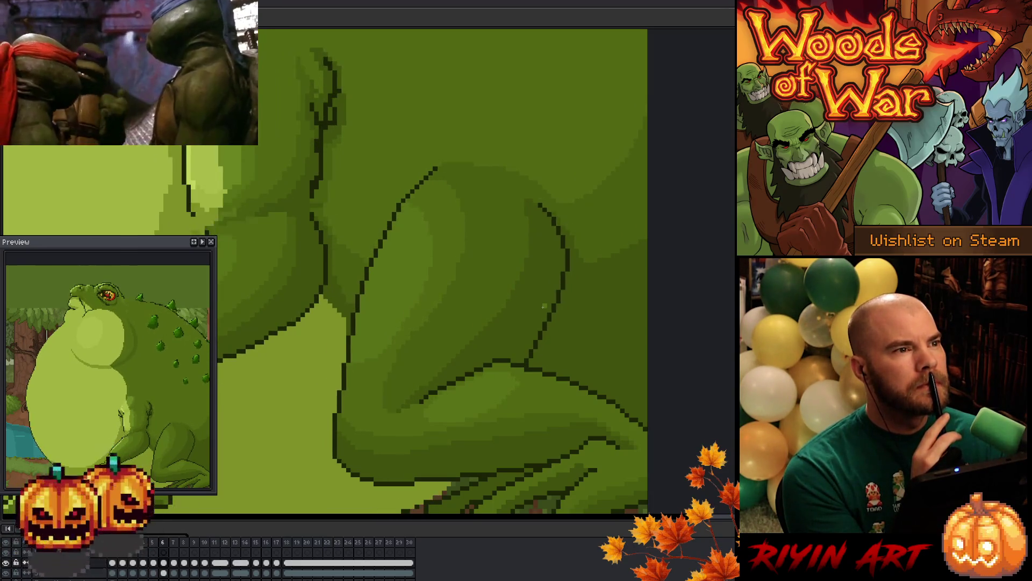
key("comma")
key("period")
key("comma")
key("period")
key("comma")
key("period")
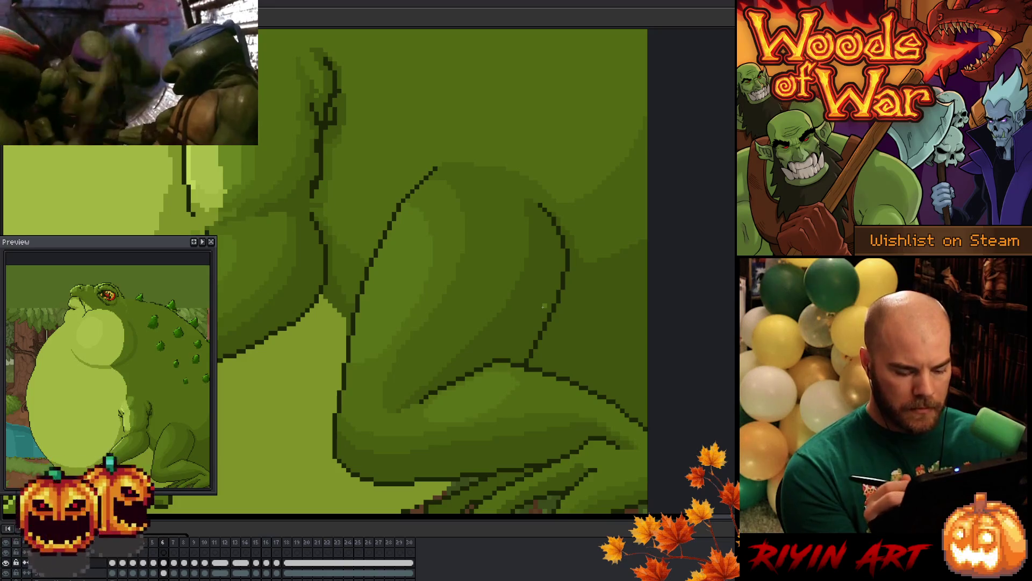
Step through frames 6–8, flipping between frames 7 and 8 to compare the thigh
key("period")
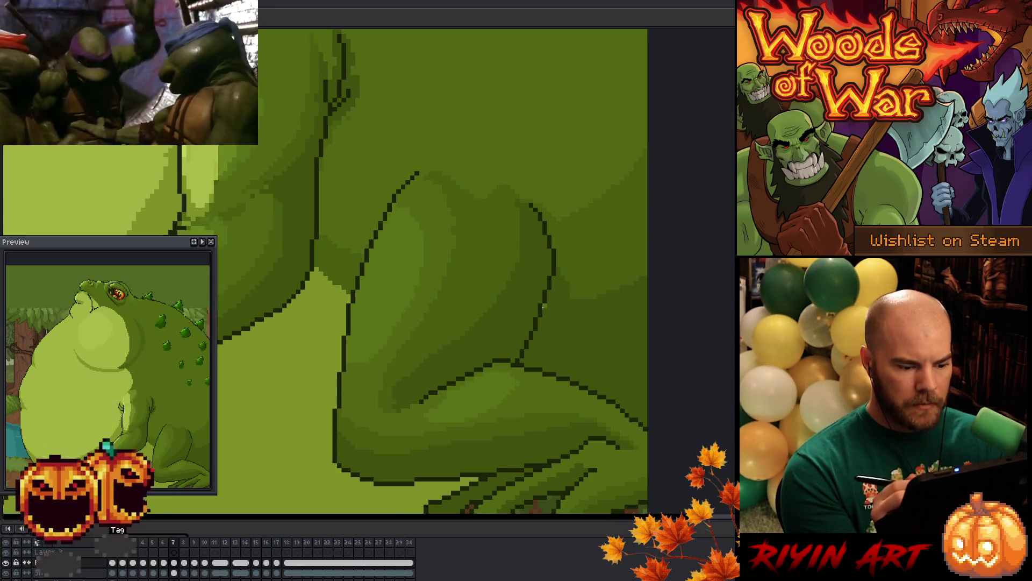
key("comma")
key("period")
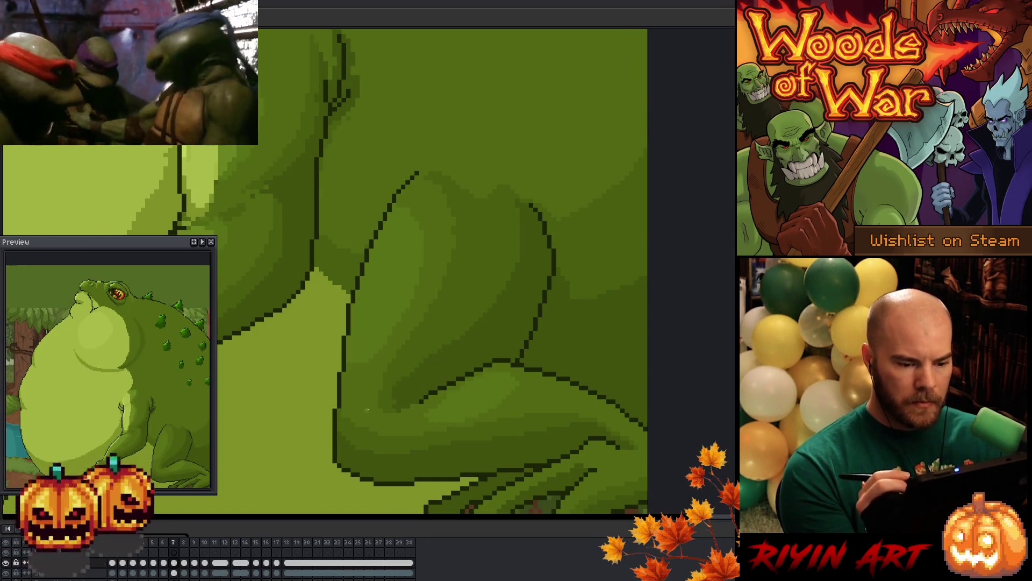
key("period")
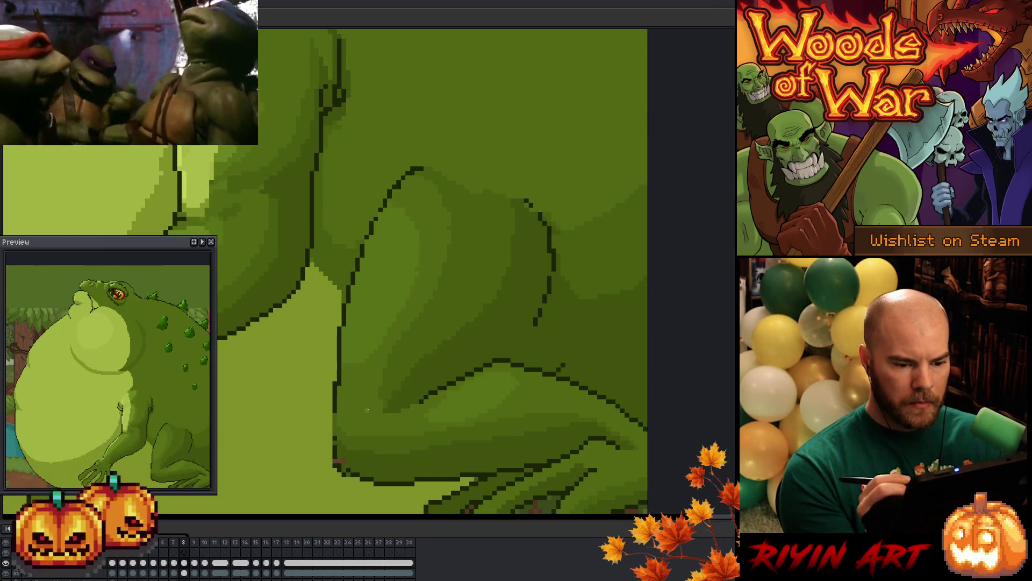
key("comma")
key("period")
key("comma")
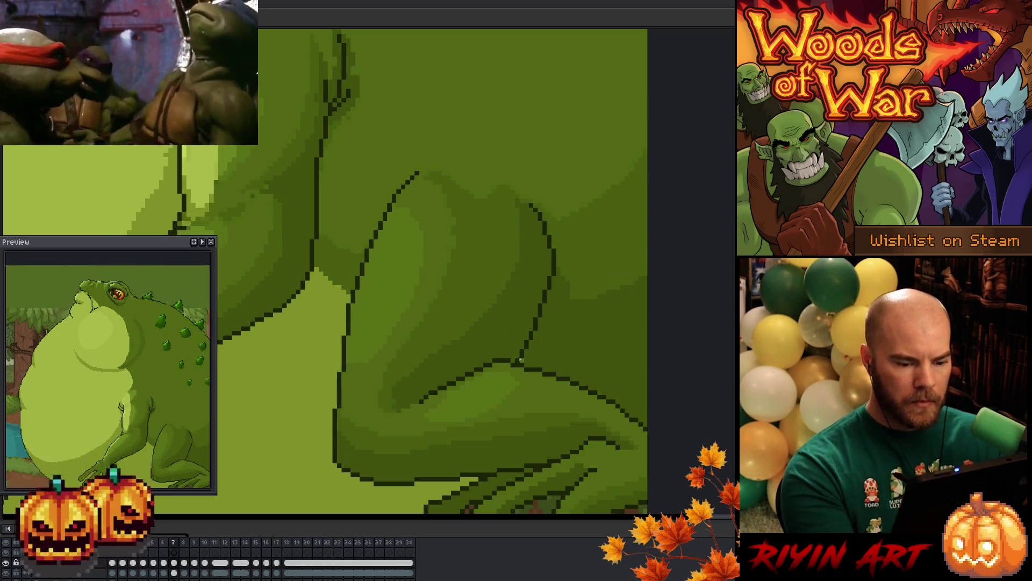
On frame 8, draw a dark outline joining the thigh's upper contour to its bottom line
key("period")
key("comma")
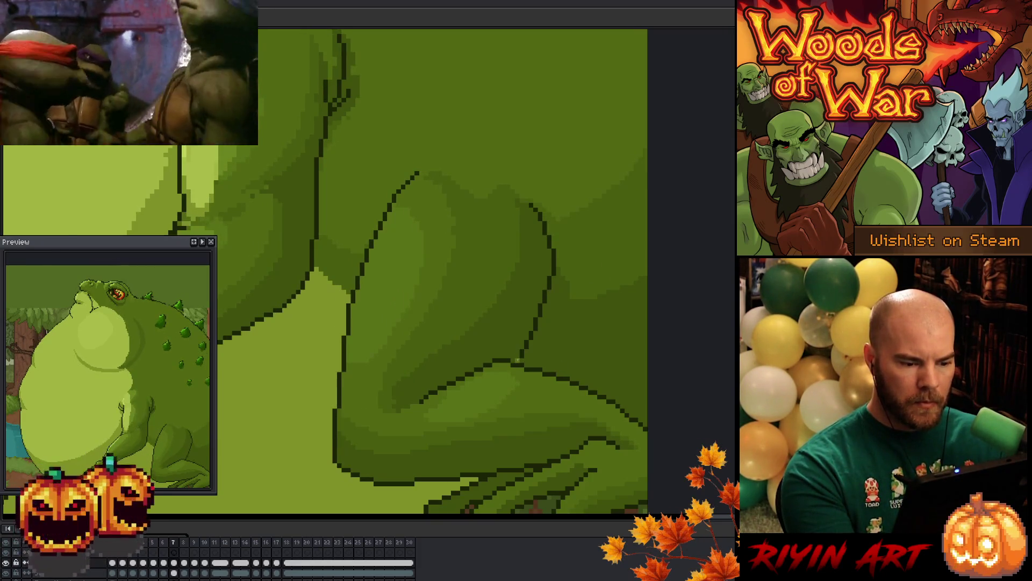
key("period")
key("comma")
key("period")
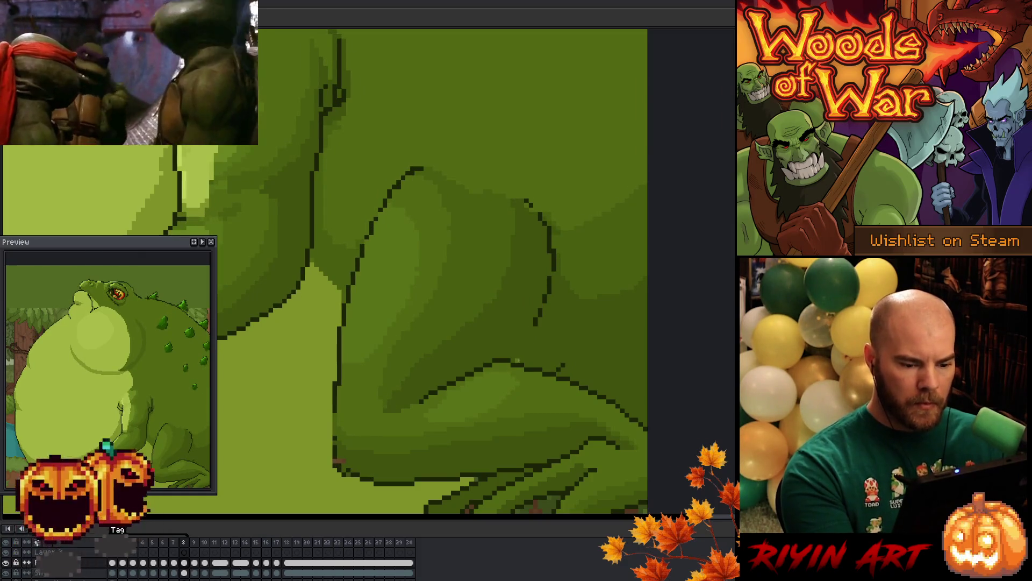
left_click_drag(517, 361, 545, 293)
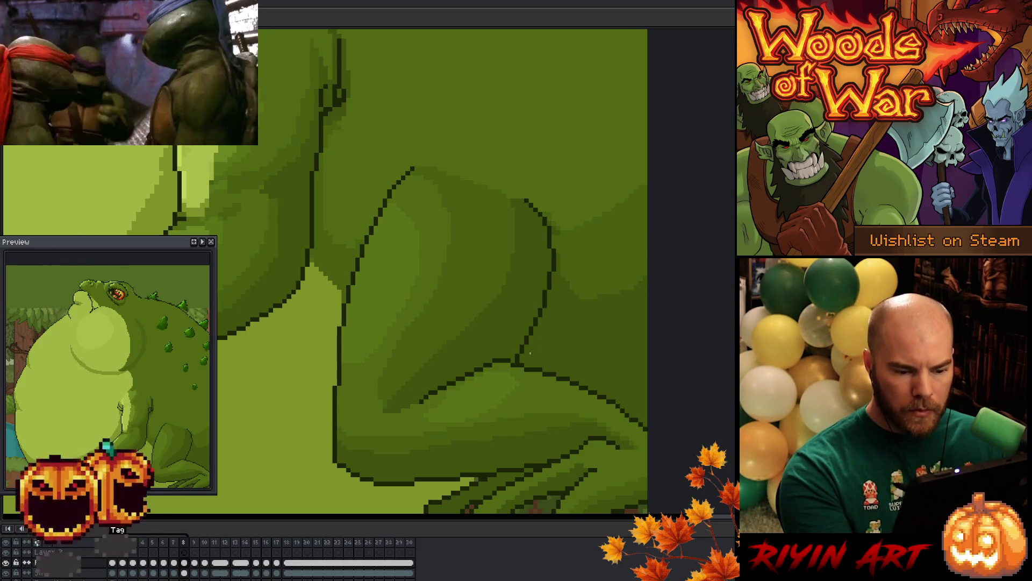
key("Left")
key("Right")
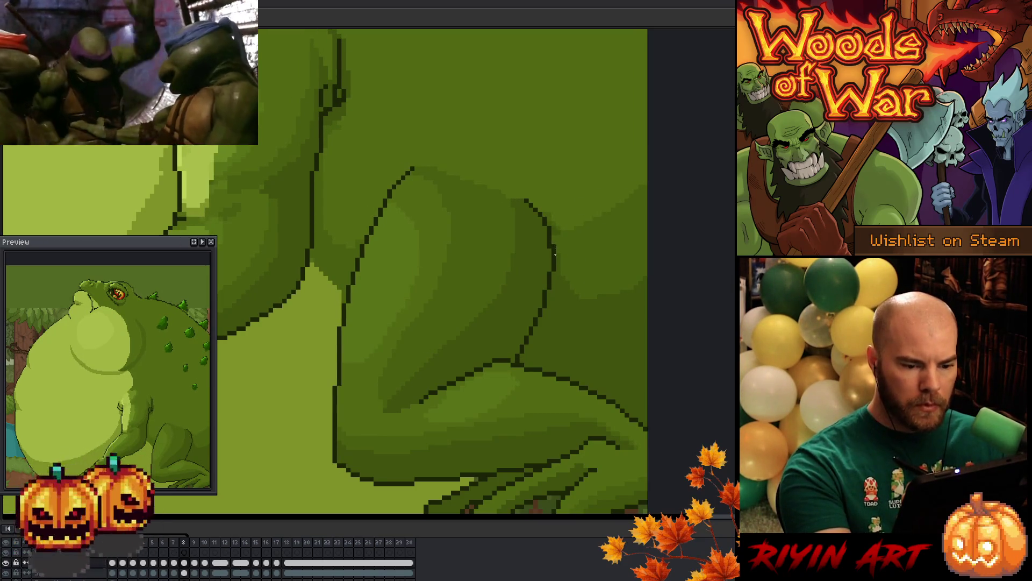
key("Left")
key("Right")
key("Left")
key("Right")
key("Left")
key("Right")
key("Left")
key("Right")
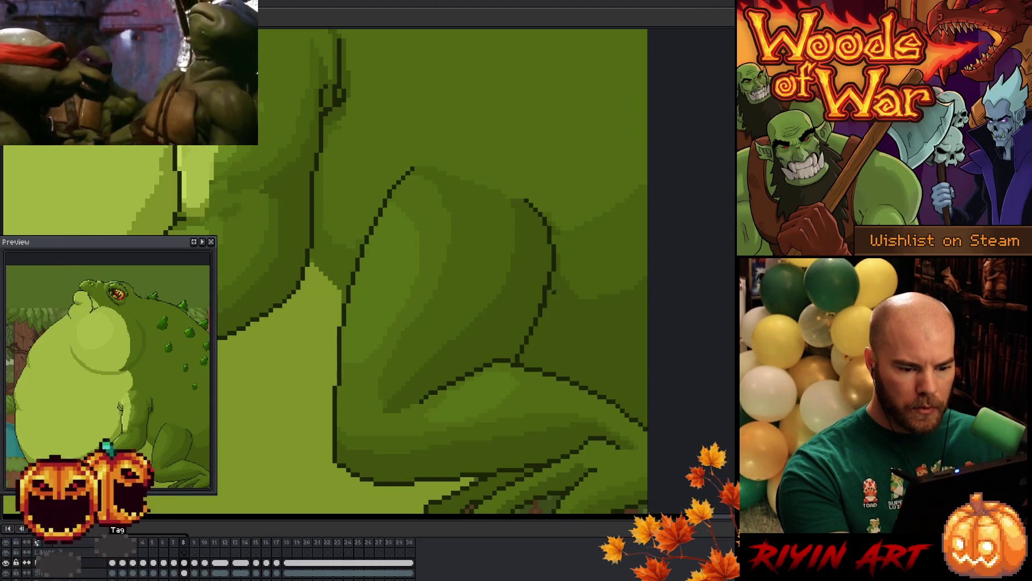
key("comma")
key("period")
key("comma")
key("period")
key("comma")
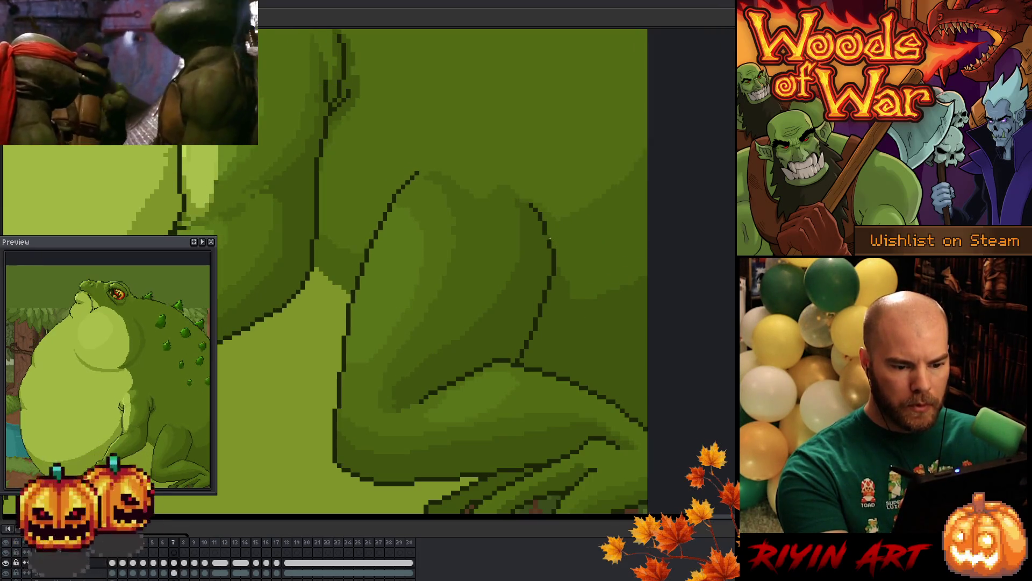
key("period")
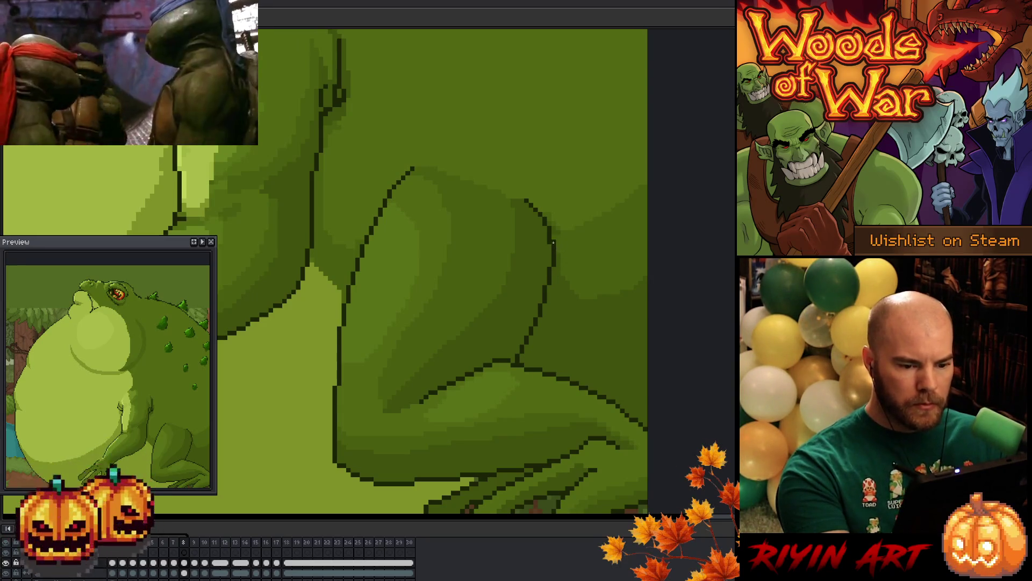
key("comma")
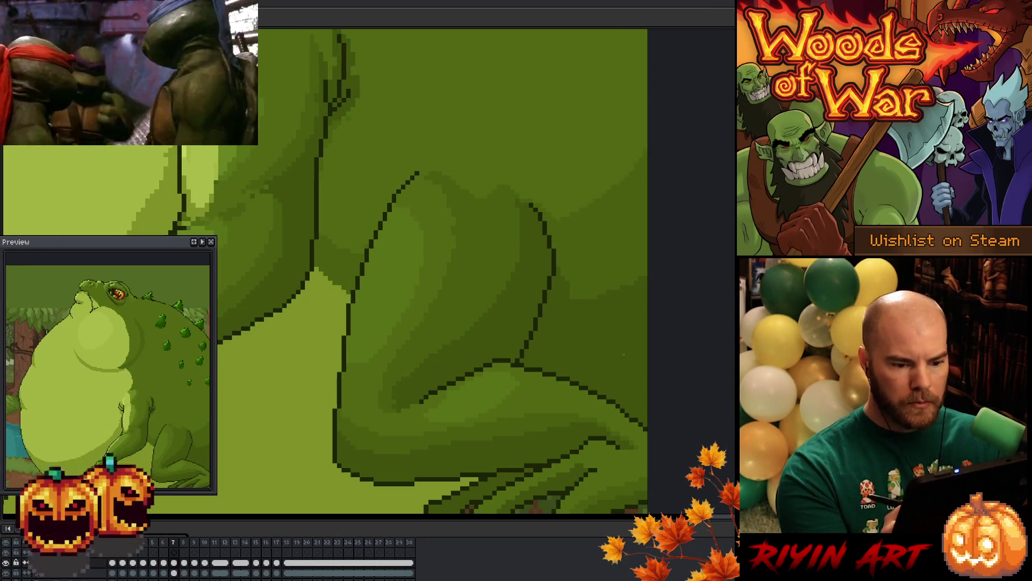
key("period")
key("comma")
key("period")
key("comma")
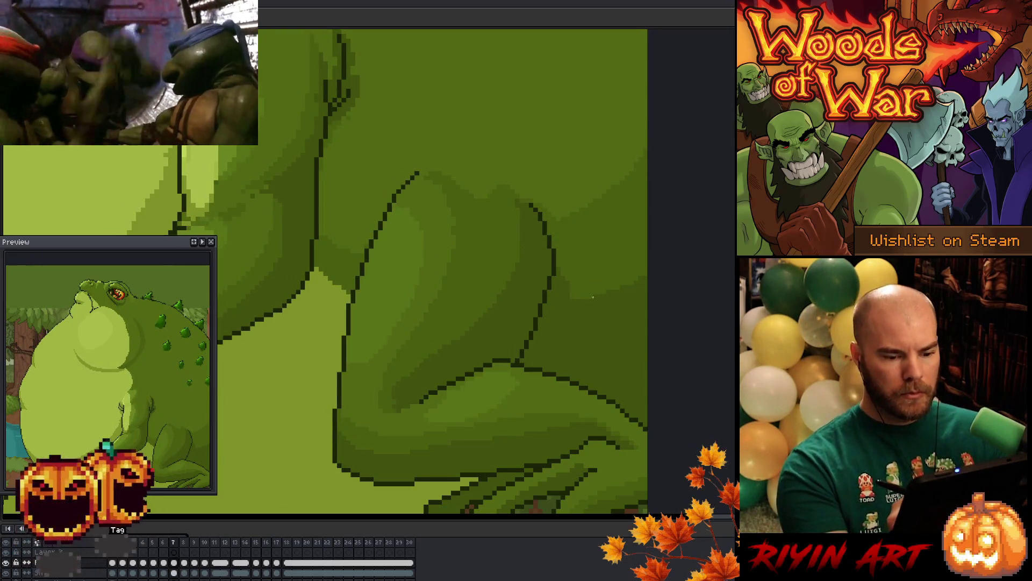
key("period")
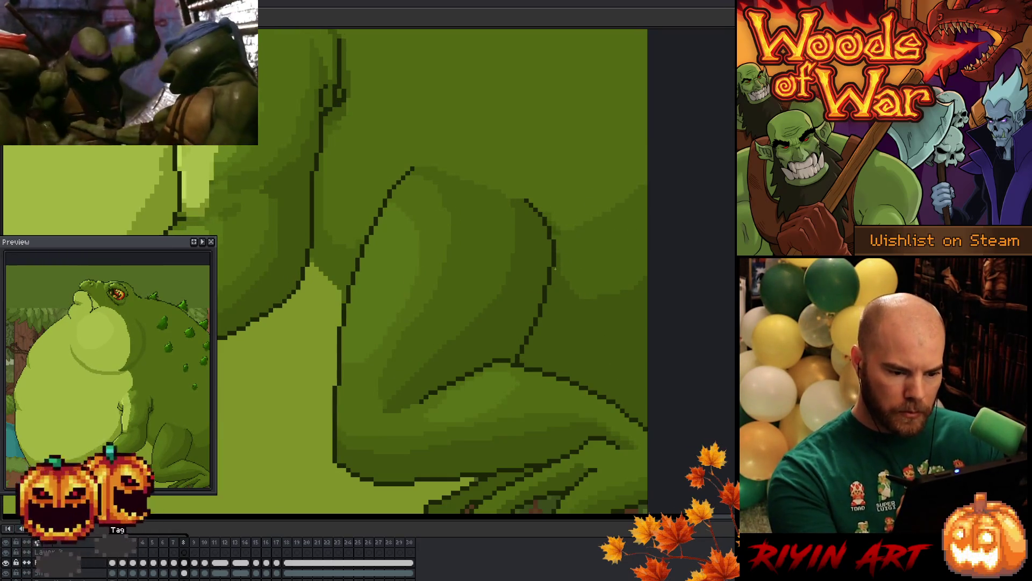
key("comma")
key("period")
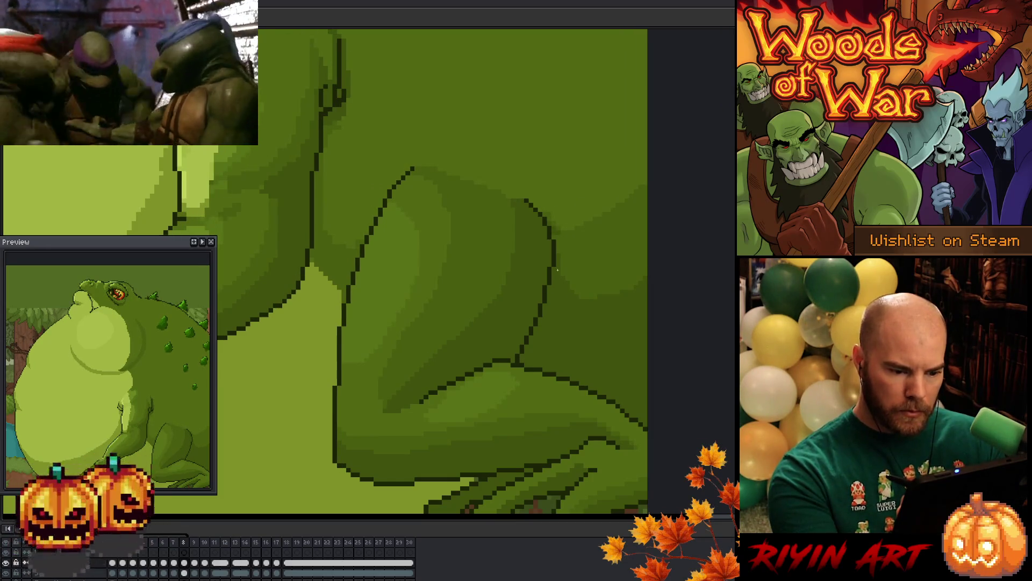
key("comma")
key("period")
key("comma")
key("period")
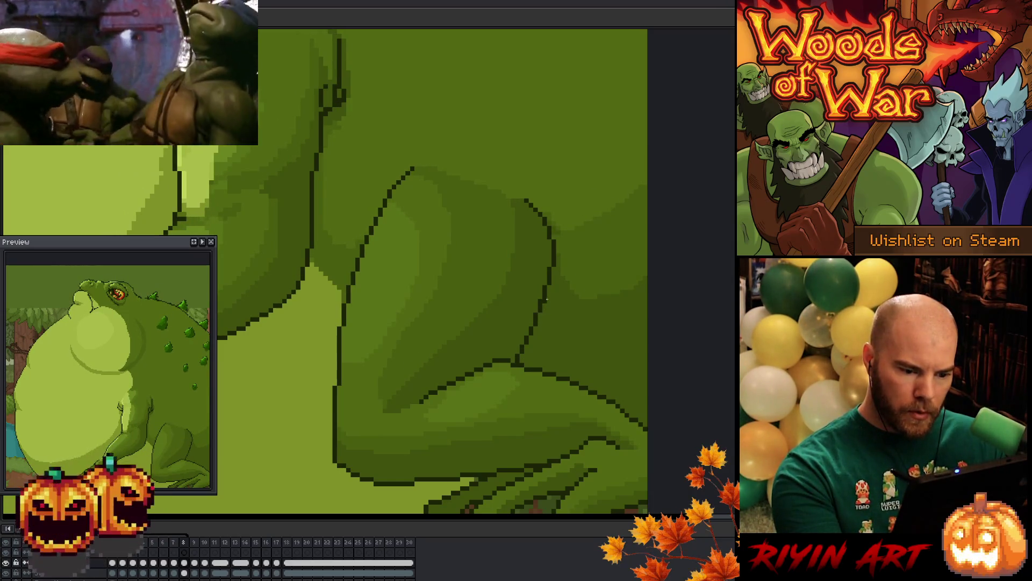
key("comma")
key("period")
key("comma")
key("period")
key("comma")
key("period")
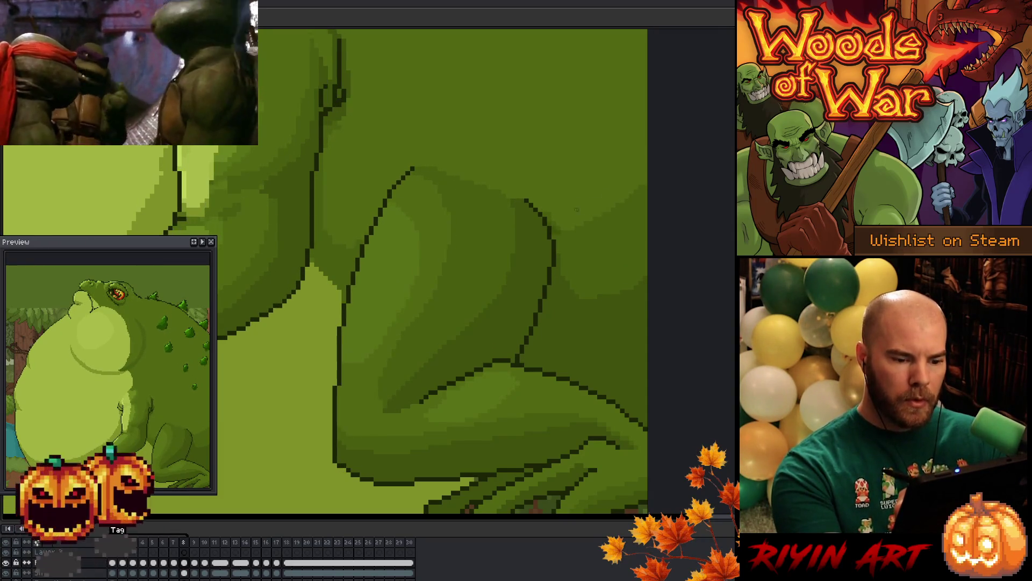
key("comma")
key("period")
key("comma")
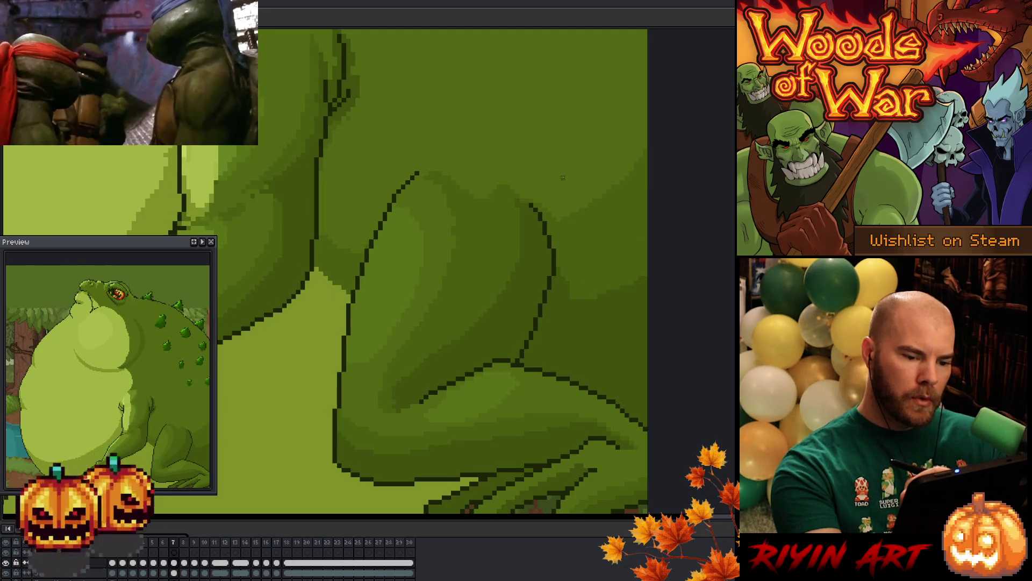
key("period")
key("comma")
key("period")
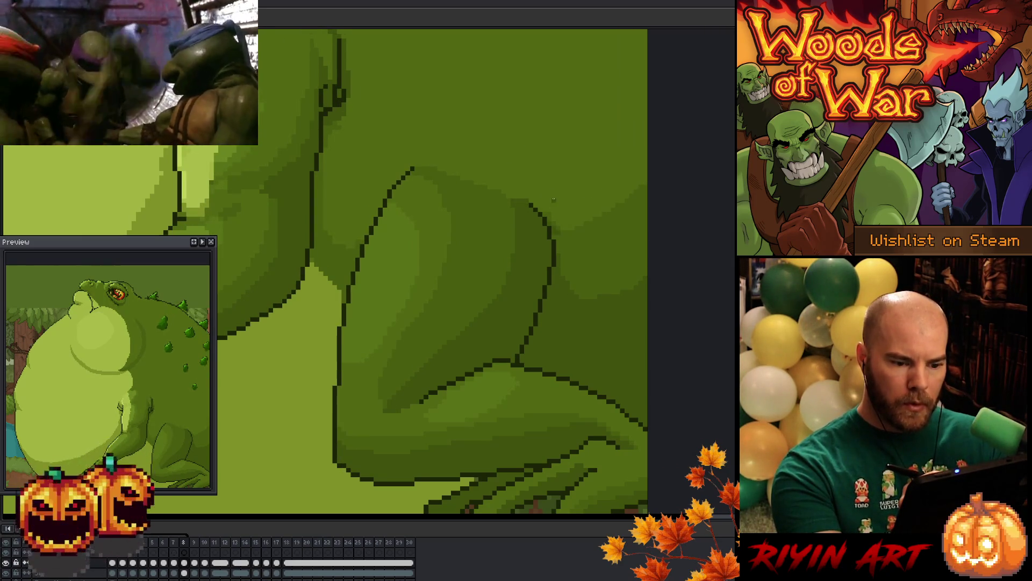
key("comma")
key("period")
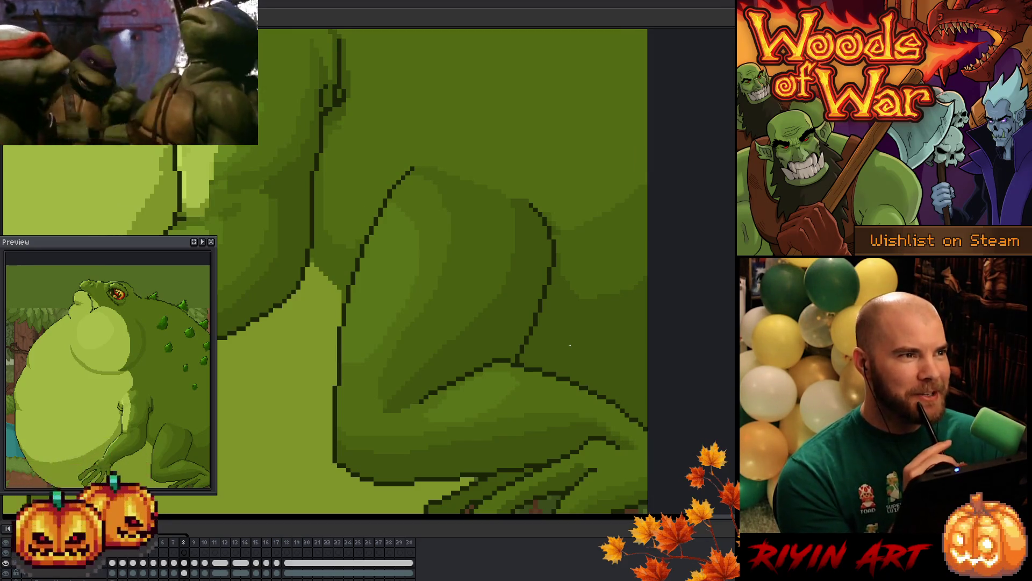
key("comma")
key("period")
key("comma")
key("period")
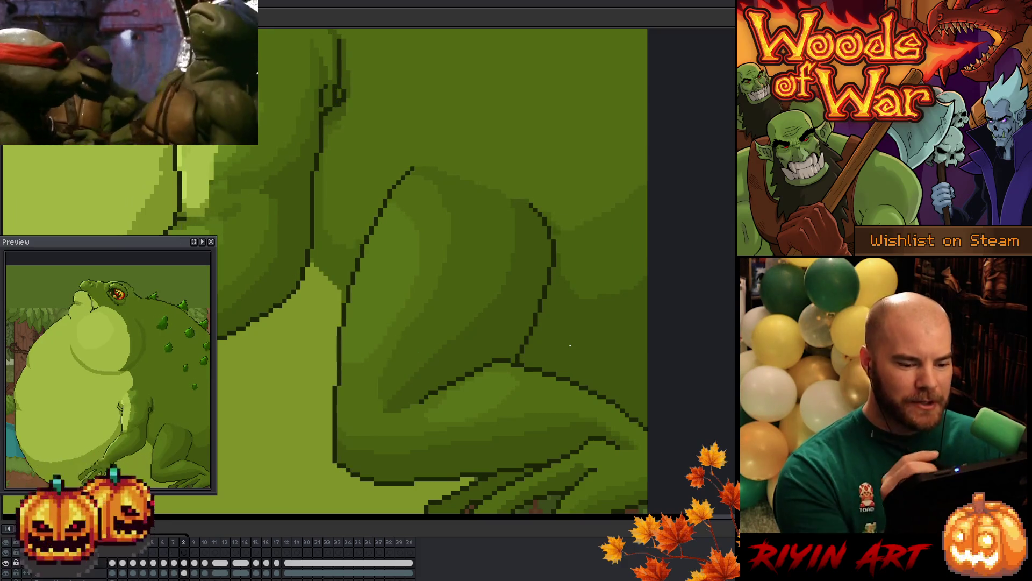
Flip between frames 6 and 7 to compare the toad's poses, ending on frame 7
key("comma")
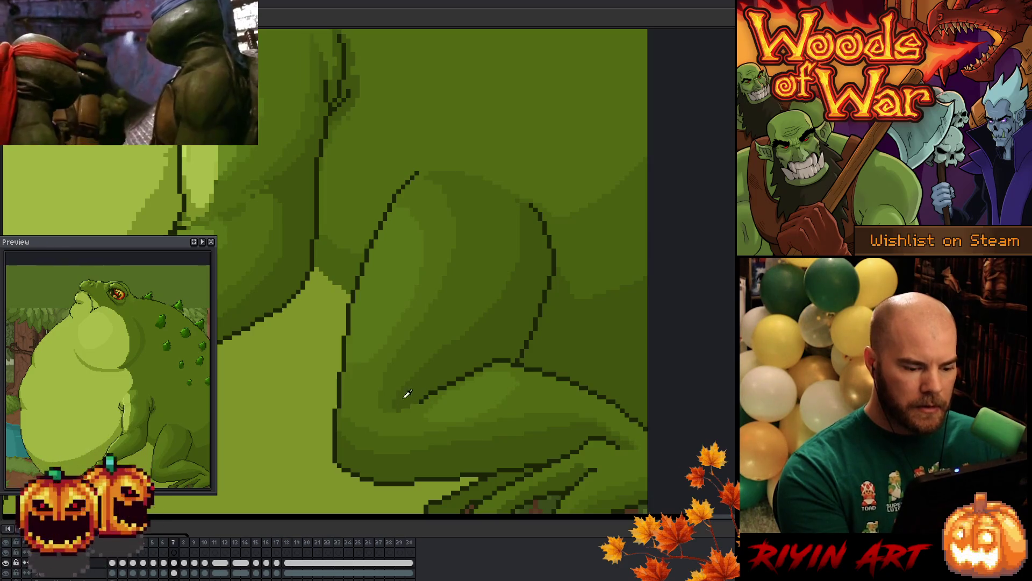
key("comma")
key("period")
key("comma")
key("period")
key("comma")
key("period")
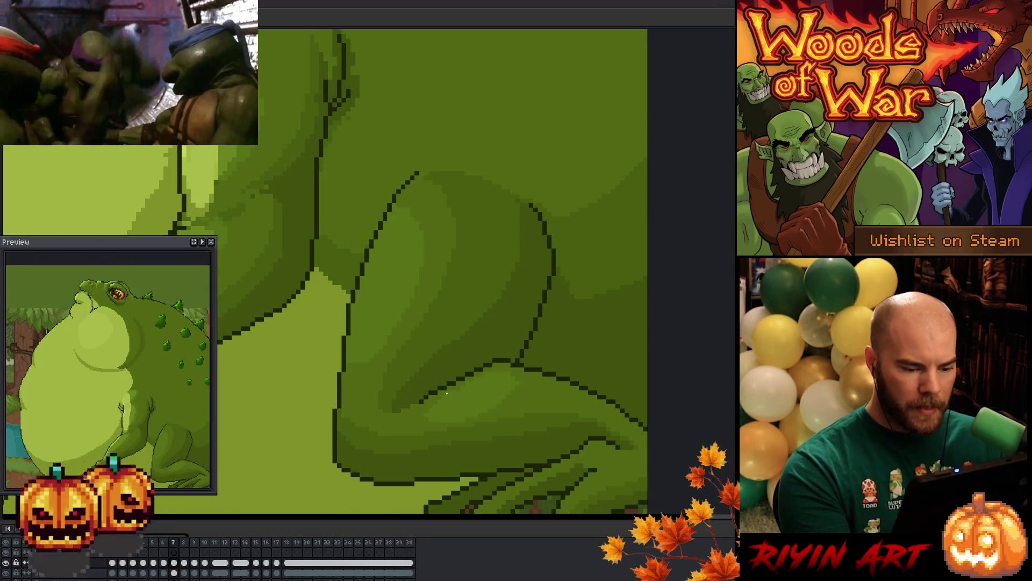
key("comma")
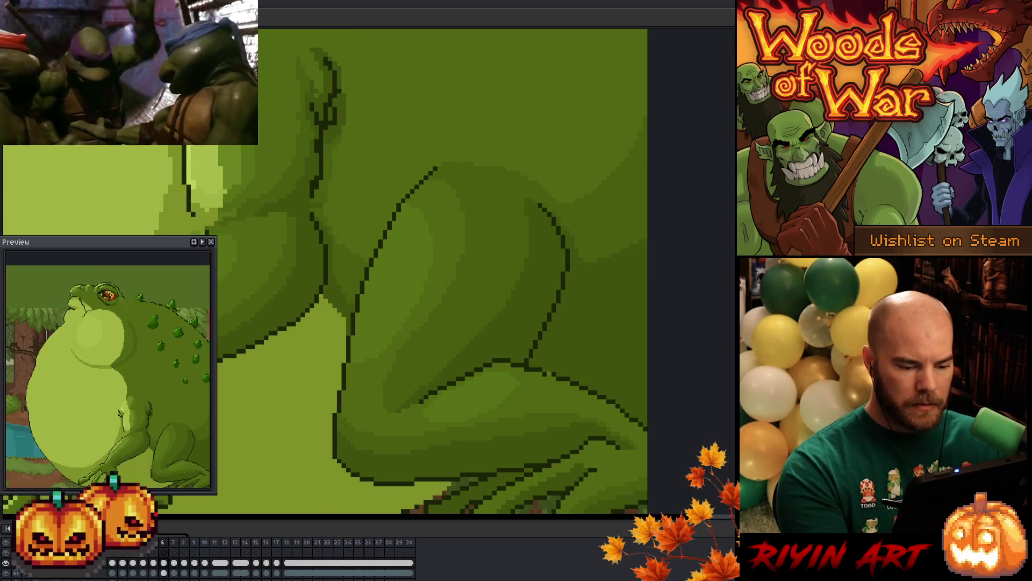
key("period")
key("comma")
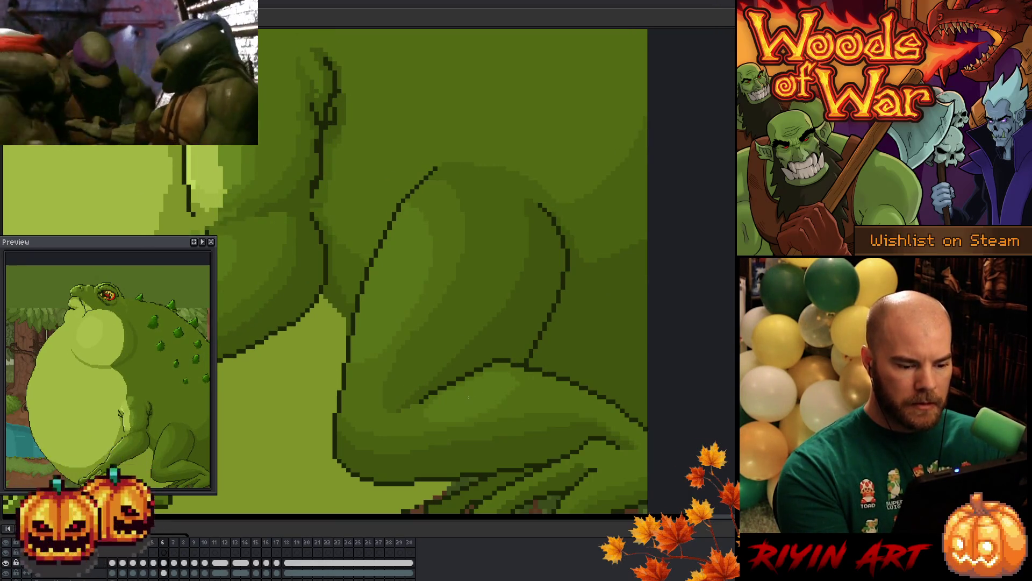
key("period")
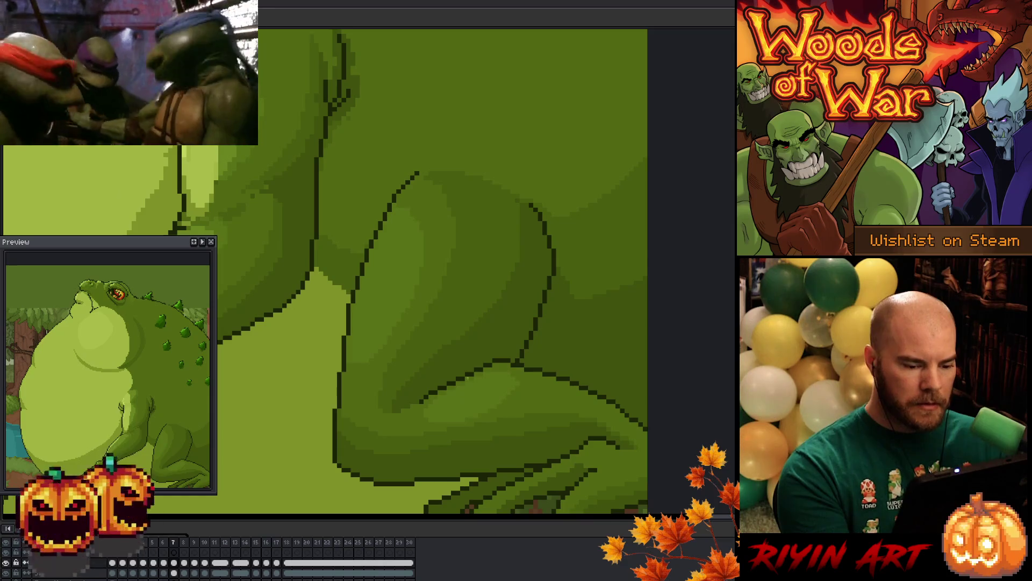
Step back through earlier frames to the fuller-throat pose, then compare frames 7 and 8
key("comma")
key("comma")
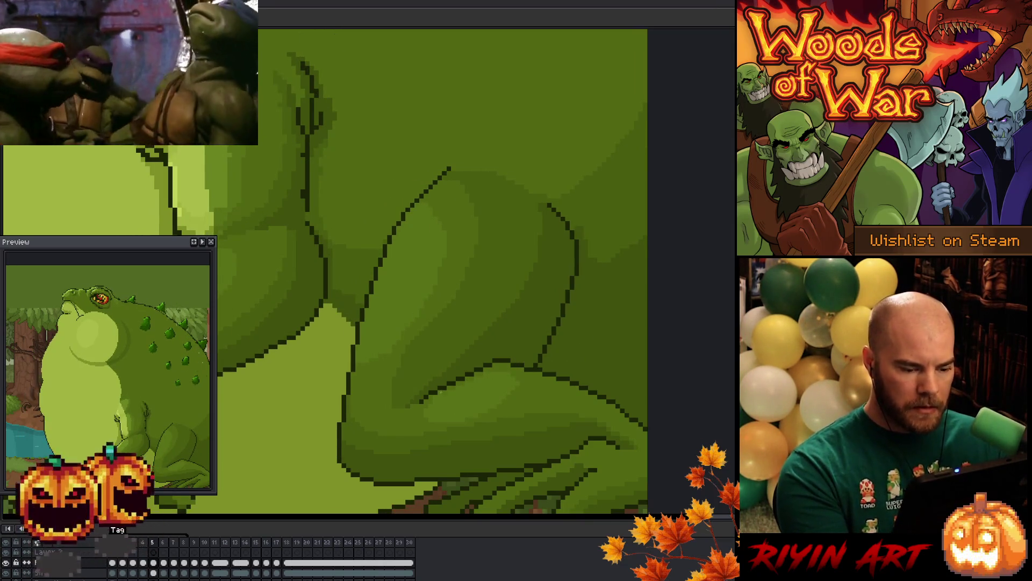
key("comma")
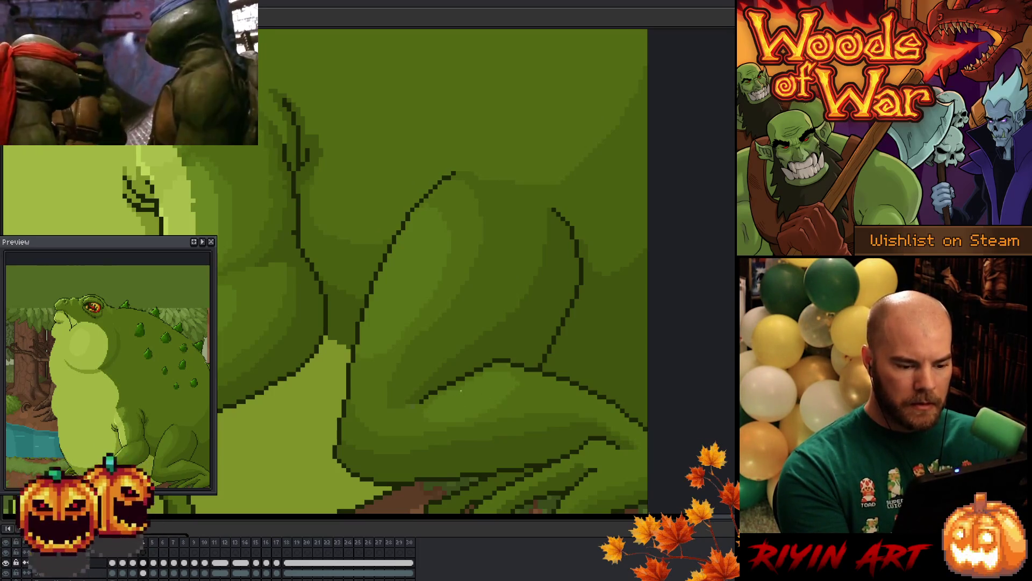
key("comma")
key("comma")
key("comma")
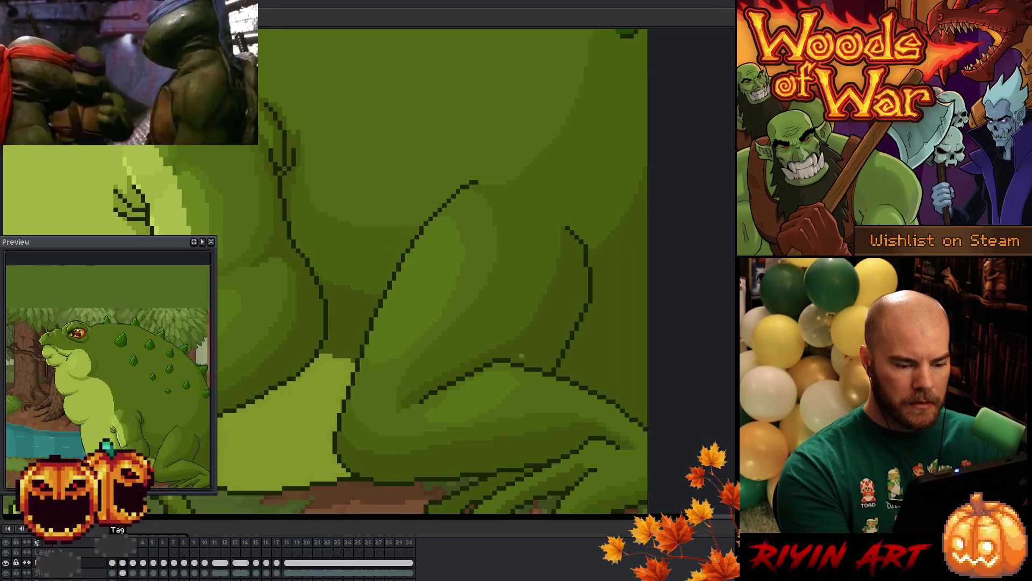
key("comma")
key("comma")
key("comma")
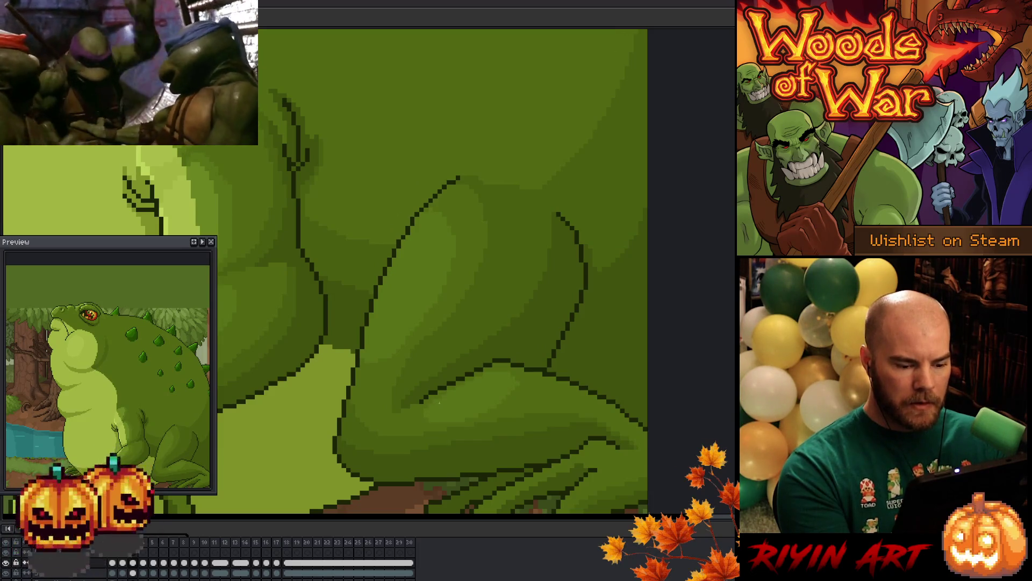
key("comma")
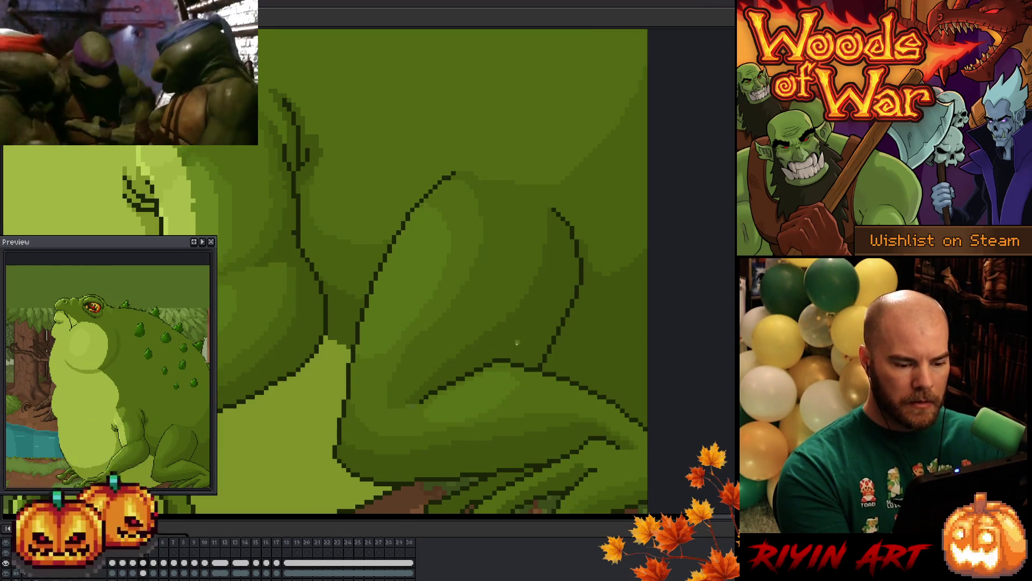
key("comma")
key("period")
key("comma")
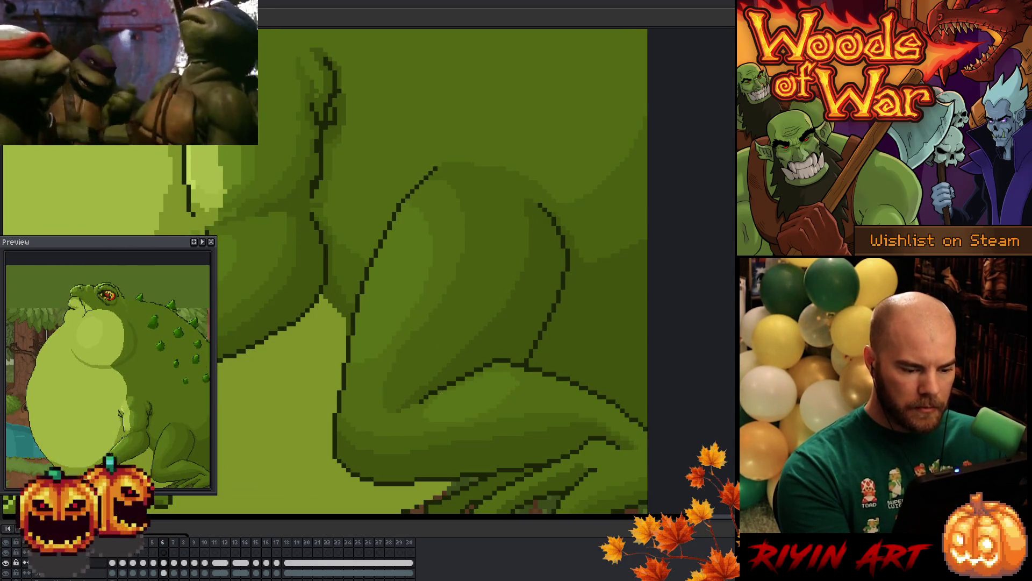
key("period")
key("period")
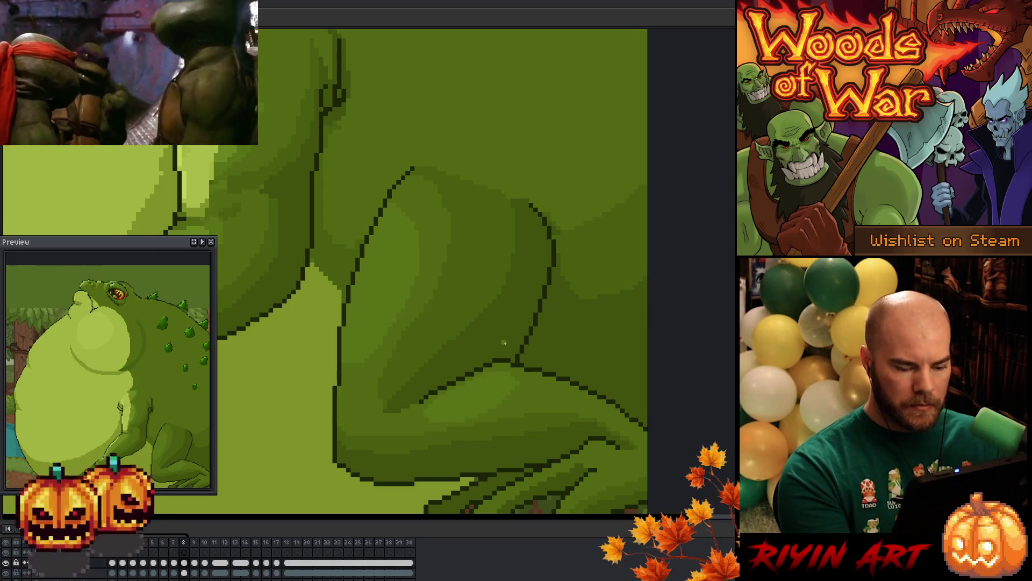
key("period")
key("comma")
key("comma")
key("period")
key("comma")
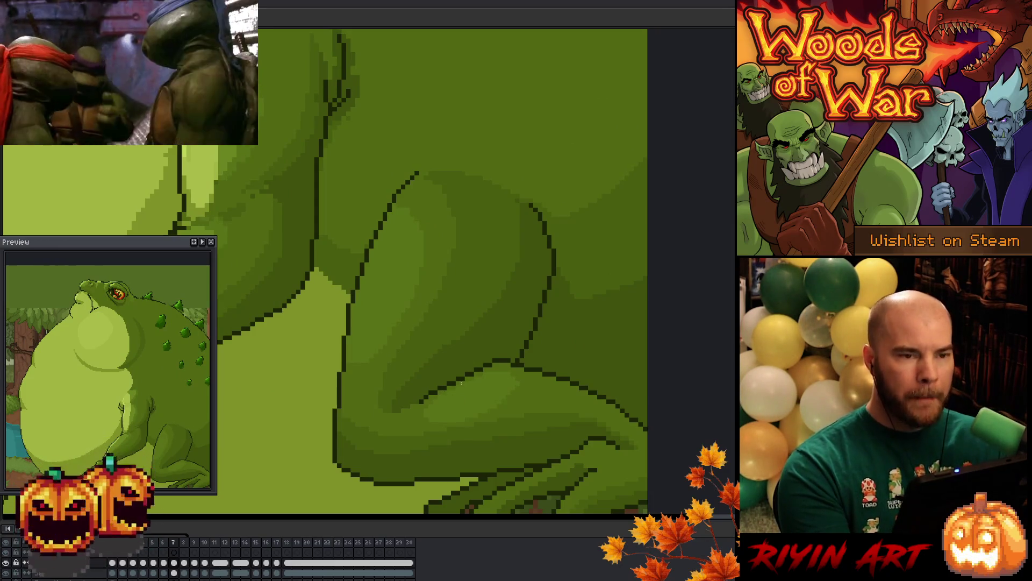
key("period")
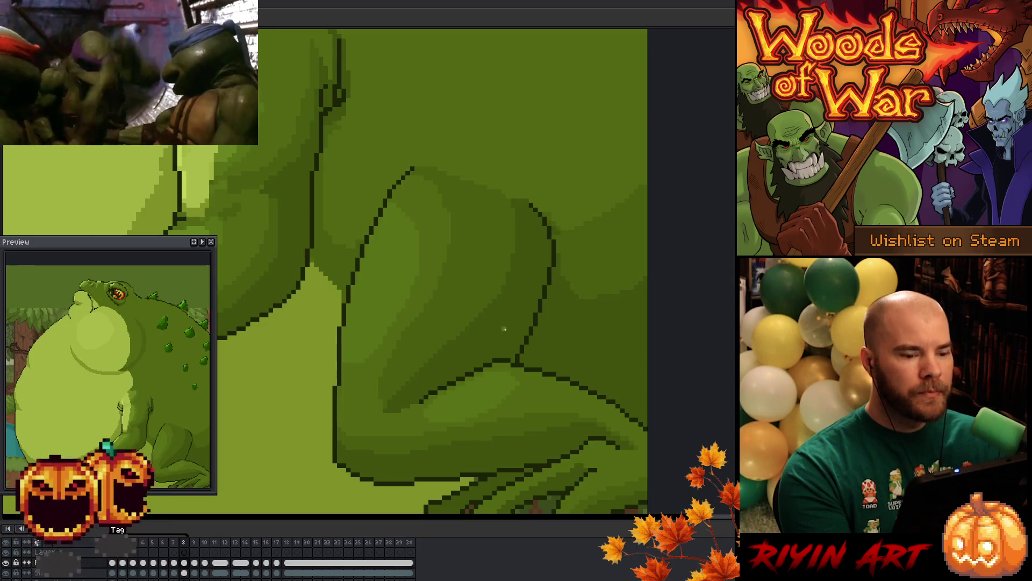
Save the animation file, move to another frame, and draw a new stroke on the leg
key("period")
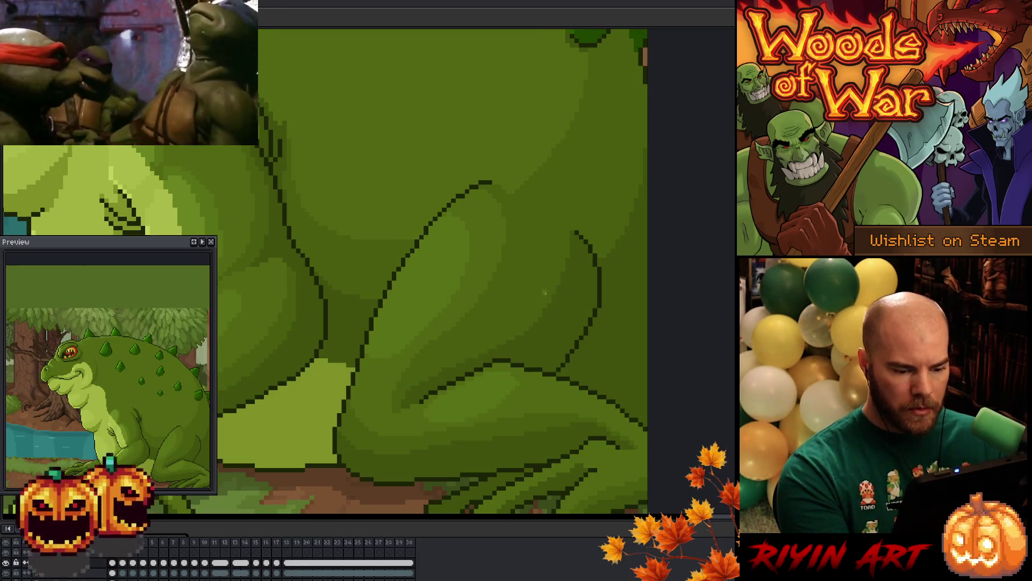
key("ctrl+s")
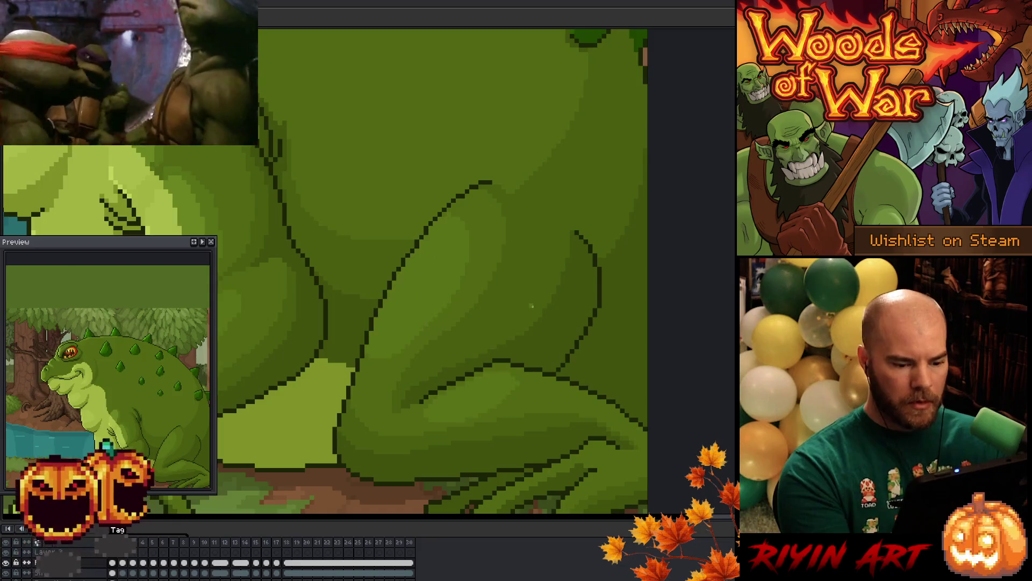
key("Right")
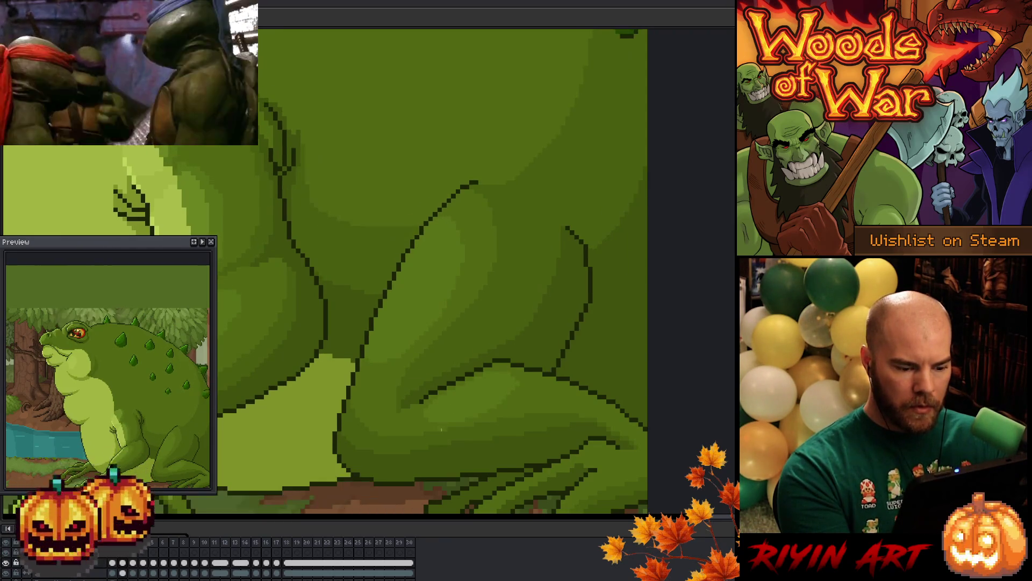
key("Right")
key("Right")
key("Right")
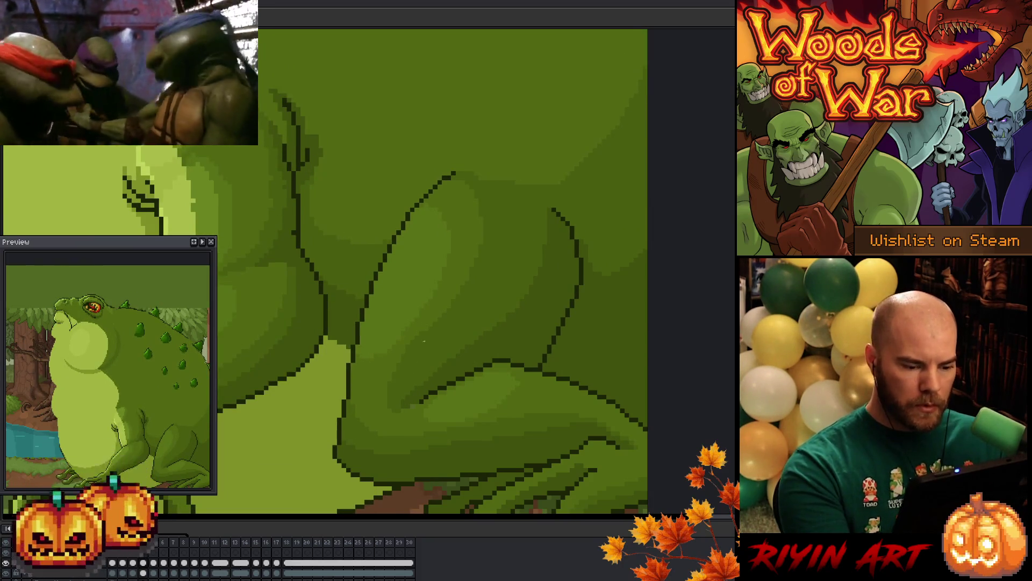
mouse_move(424, 329)
left_mouse_down()
mouse_move(390, 407)
mouse_move(403, 355)
mouse_move(432, 325)
left_mouse_up()
Keep the new leg stroke by deselecting, and save the animation file
key("ctrl+d")
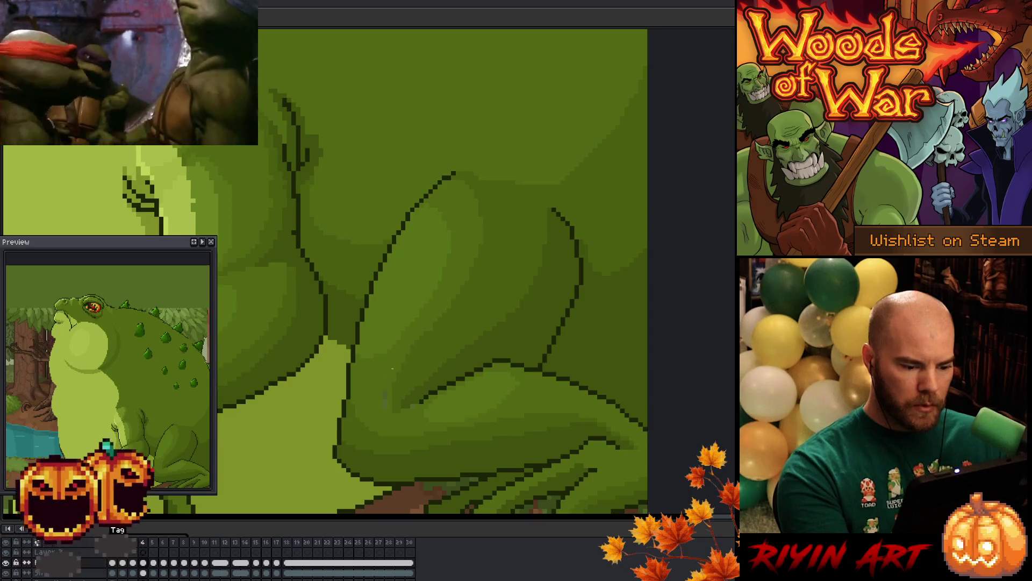
key("ctrl+s")
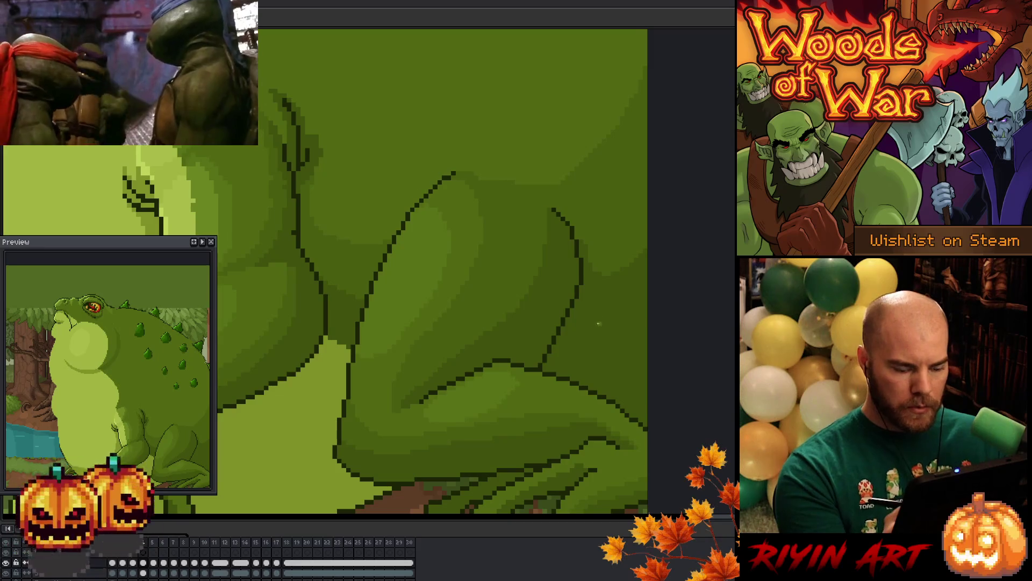
key("Right")
key("Right")
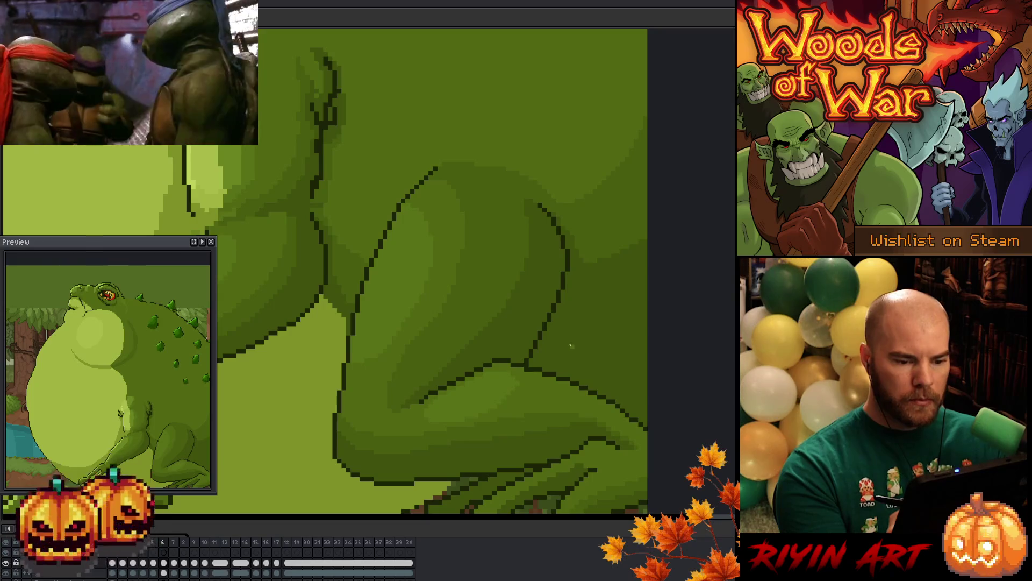
Step through frames 7 and 8, then back toward the inflated-throat pose
key("Right")
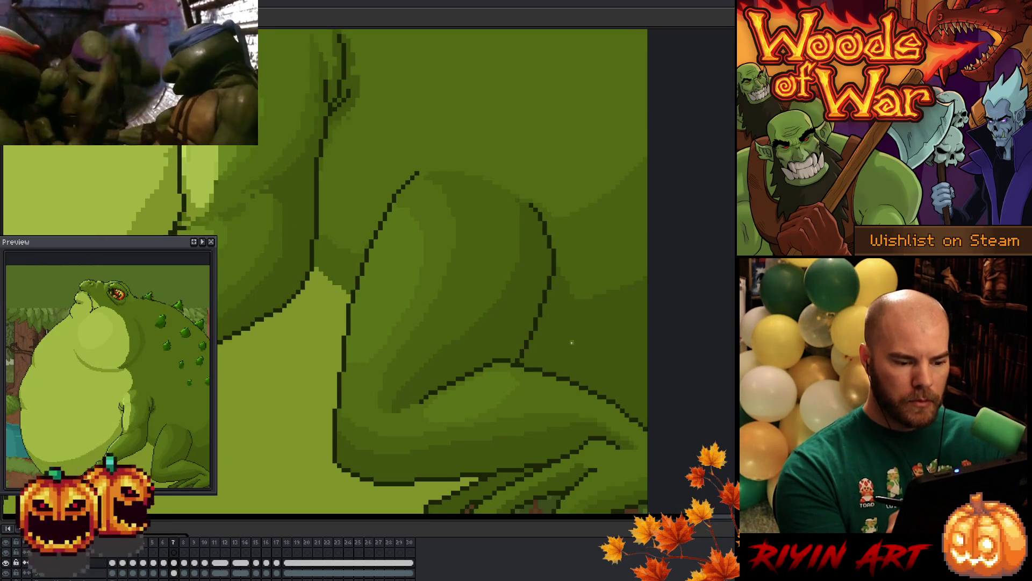
key("Right")
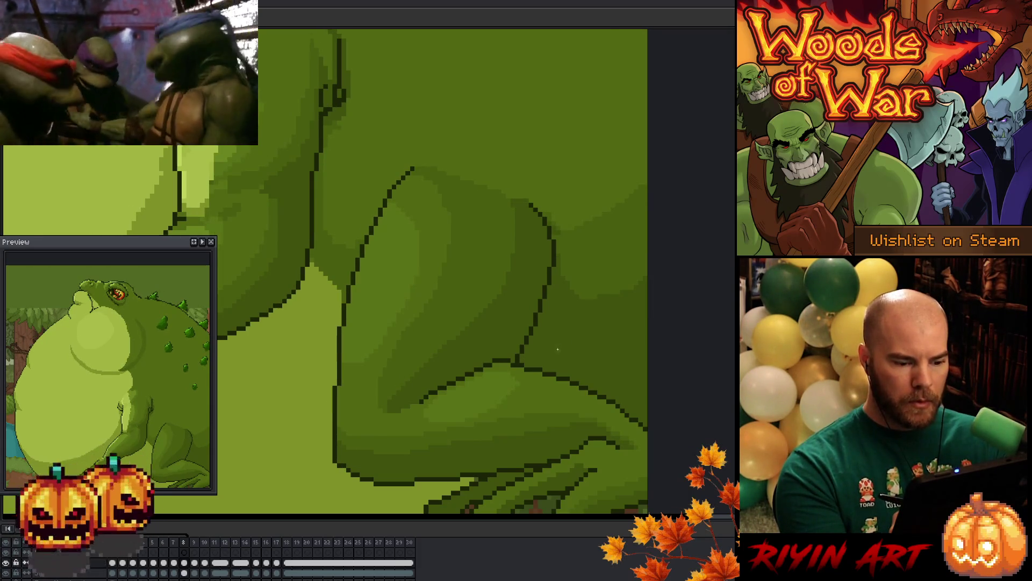
key("Left")
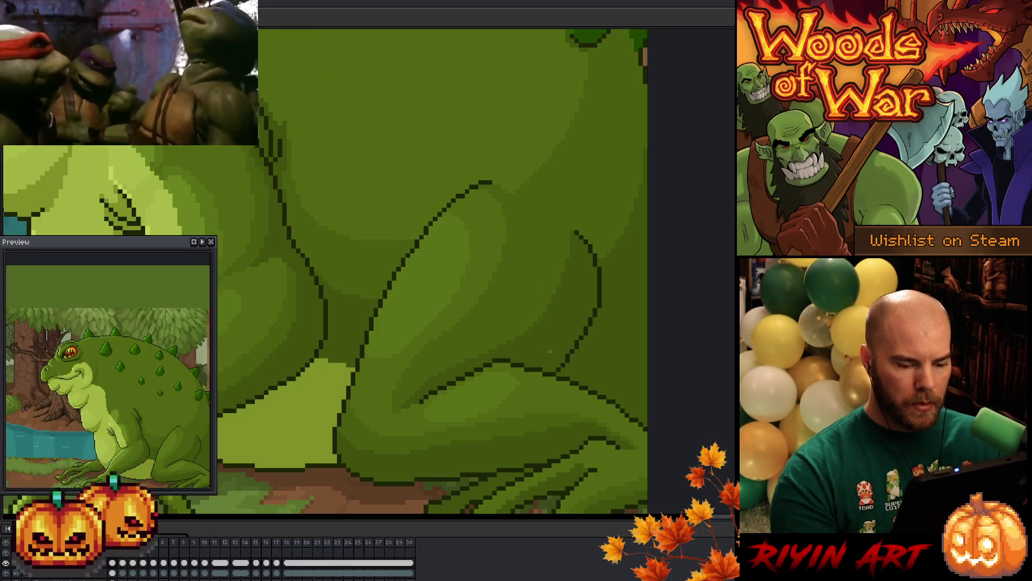
key("Left")
key("Left")
key("Left")
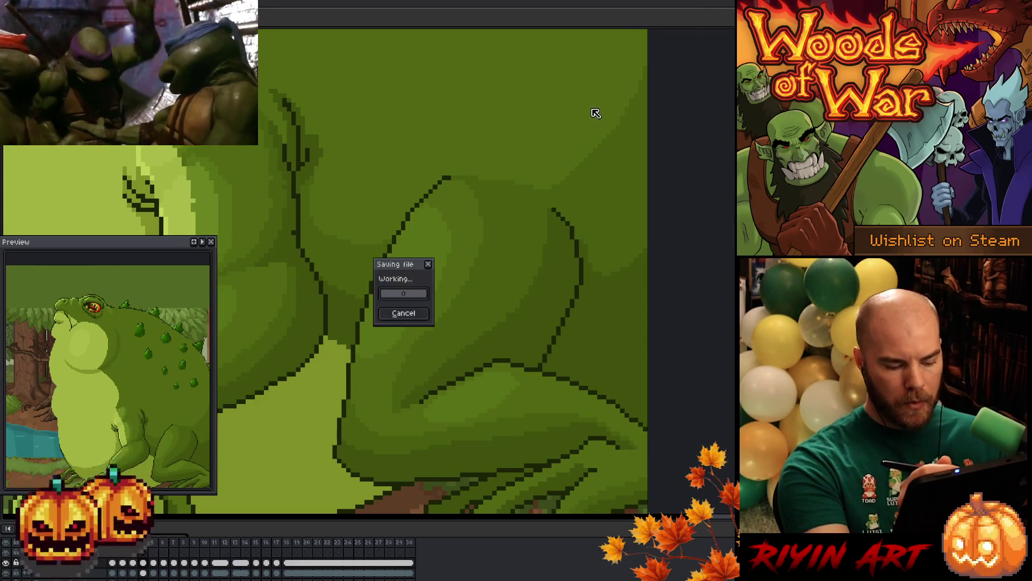
Undo to shift the arm and back outlines right, then step through frames 4–6, ending on 6
key("ctrl+z")
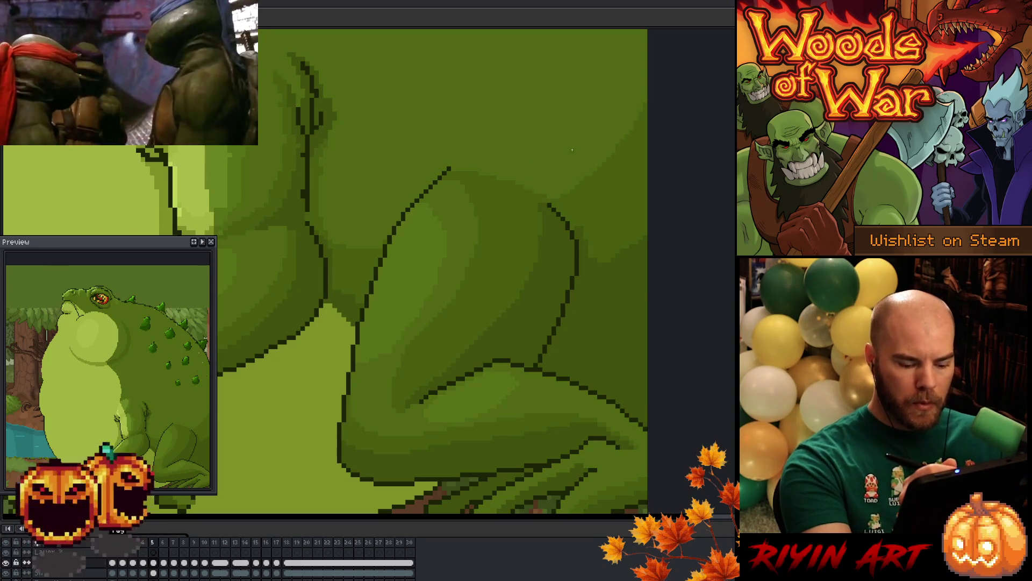
key("period")
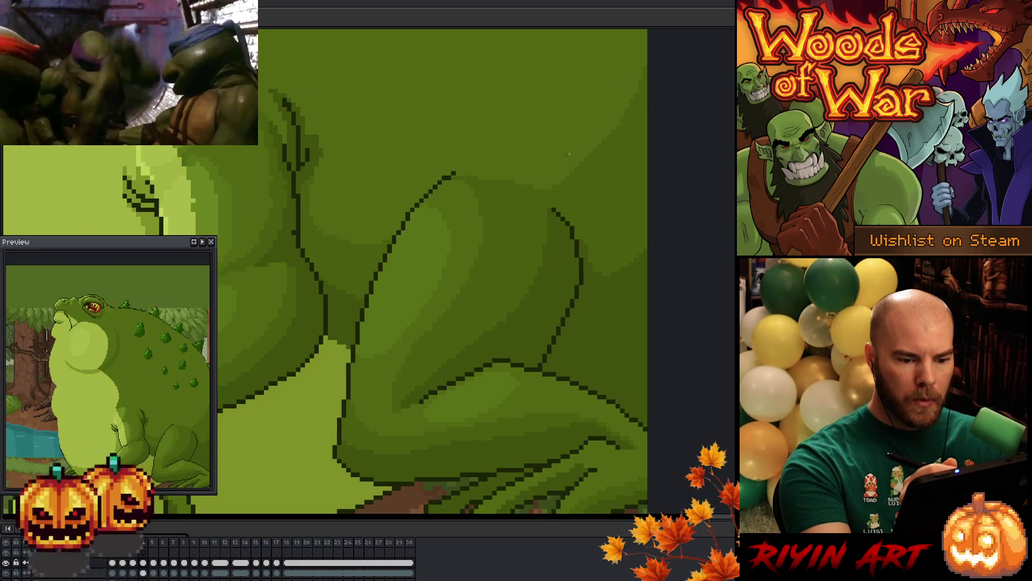
key("comma")
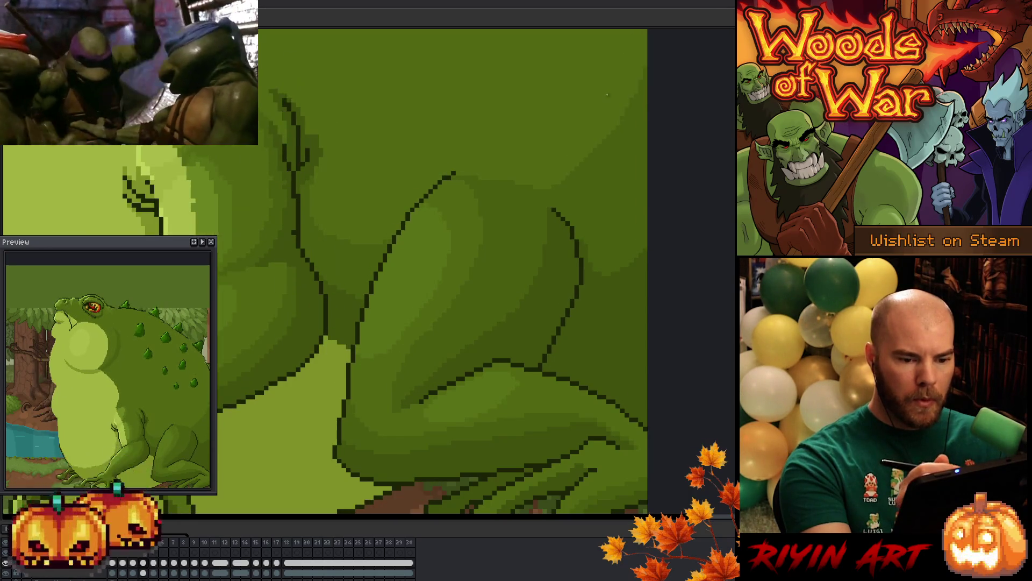
key("period")
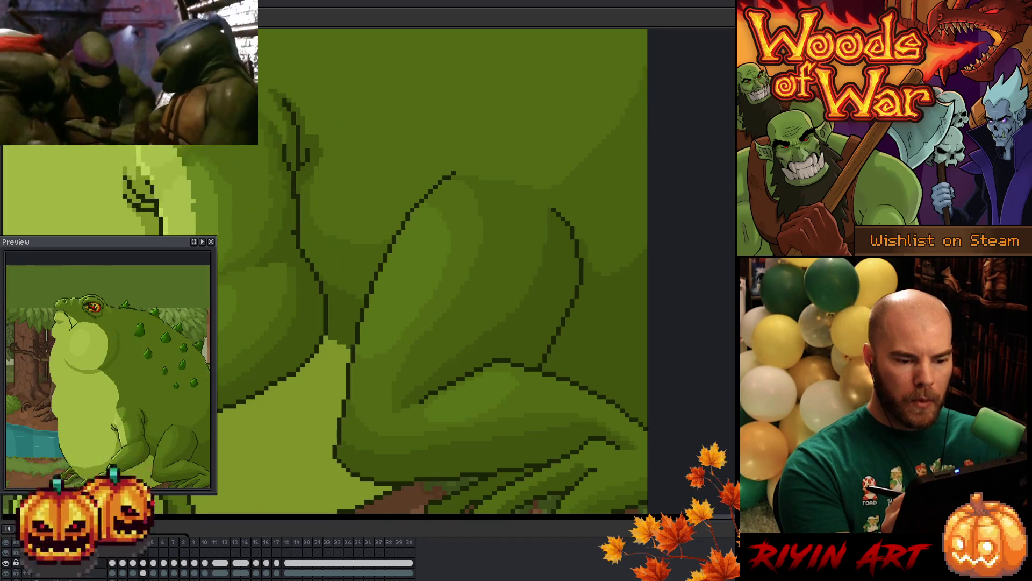
key("period")
key("comma")
key("period")
Select the thigh's top outline on frame 6 and nudge it down one pixel
key("m")
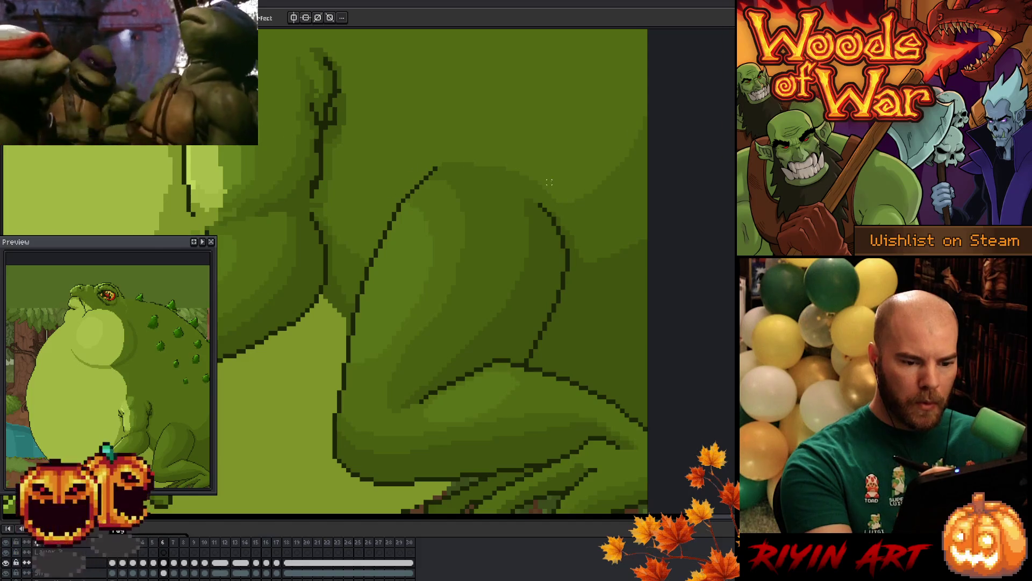
mouse_move(538, 195)
left_mouse_down()
mouse_move(443, 157)
mouse_move(551, 172)
left_mouse_up()
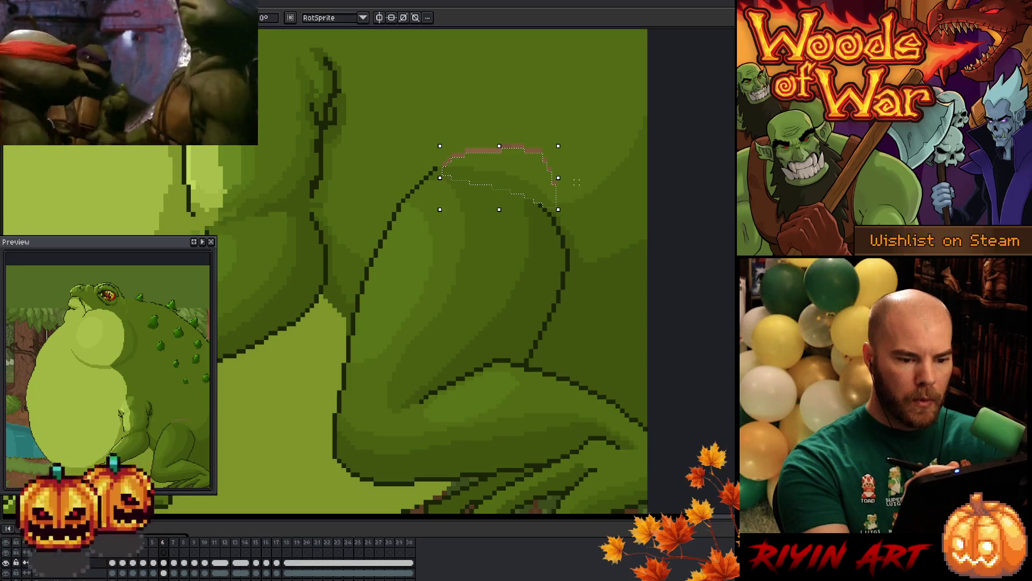
key("b")
mouse_move(544, 247)
left_mouse_down()
mouse_move(545, 202)
mouse_move(435, 166)
left_mouse_up()
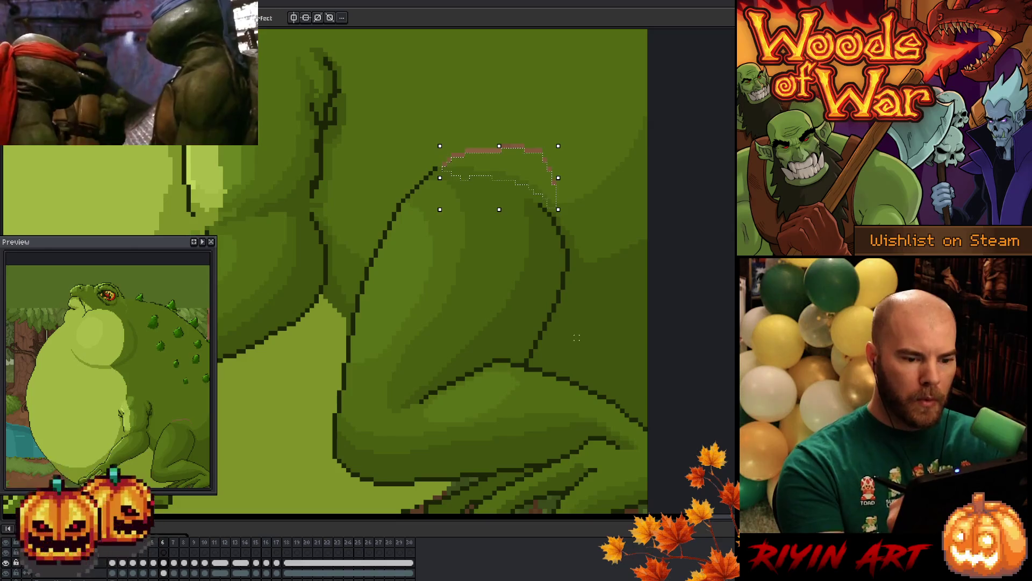
key("Down")
key("ctrl+d")
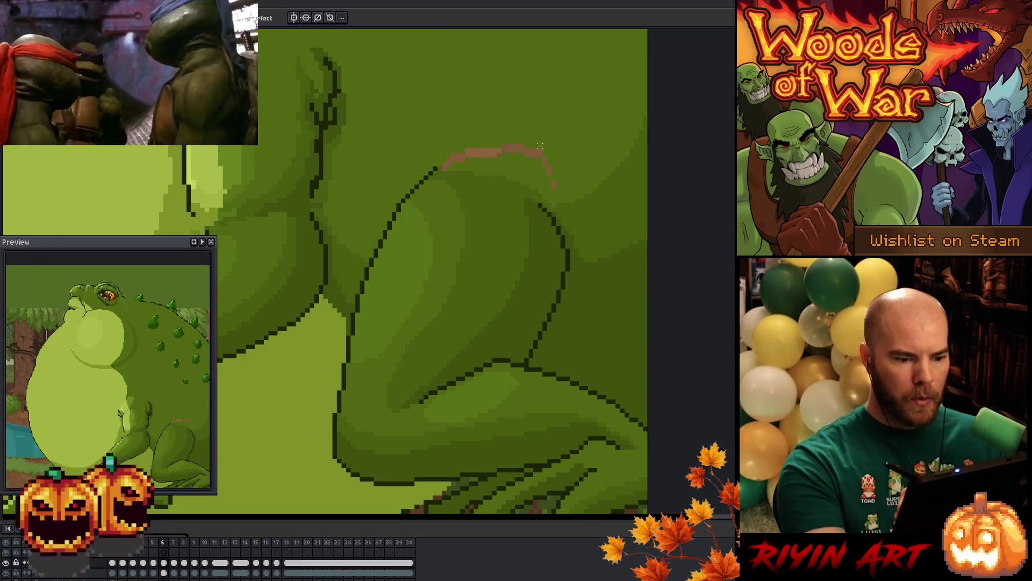
Erase the pink guide stroke and delete the stray brown pixels along the thigh edge
left_click_drag(553, 186, 564, 163)
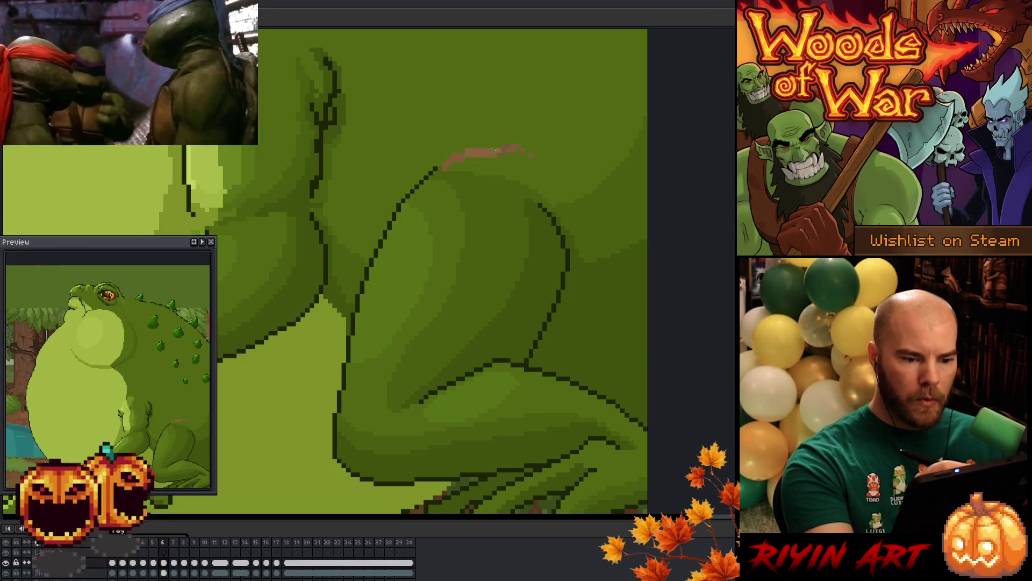
left_click_drag(446, 163, 517, 150)
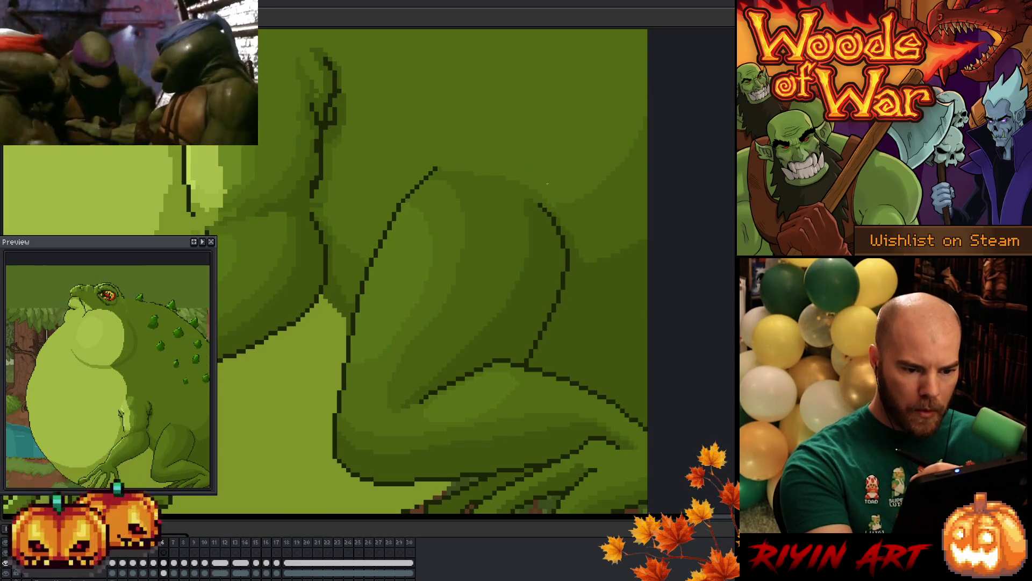
key("b")
key("q")
left_click_drag(549, 199, 478, 175)
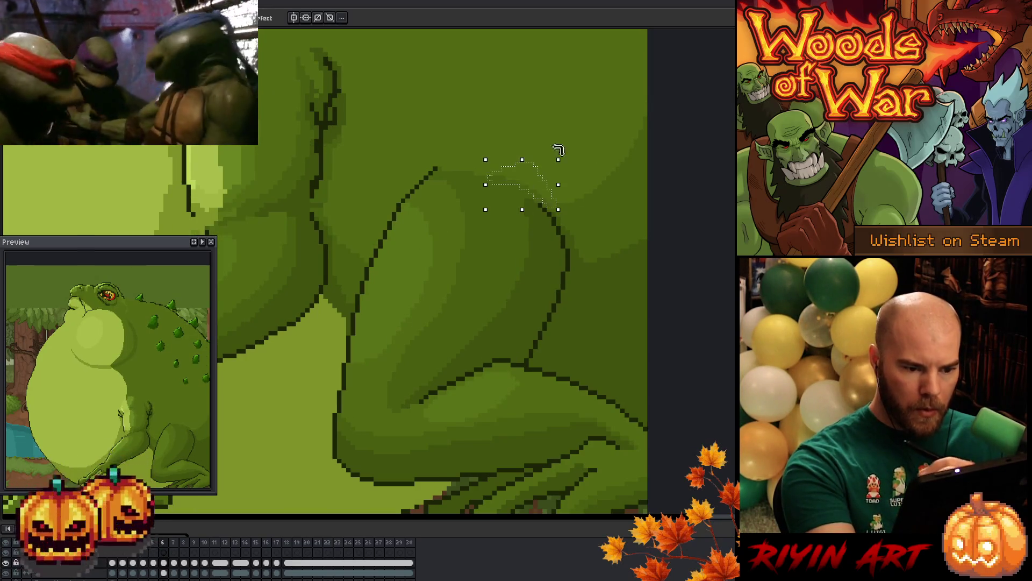
key("Delete")
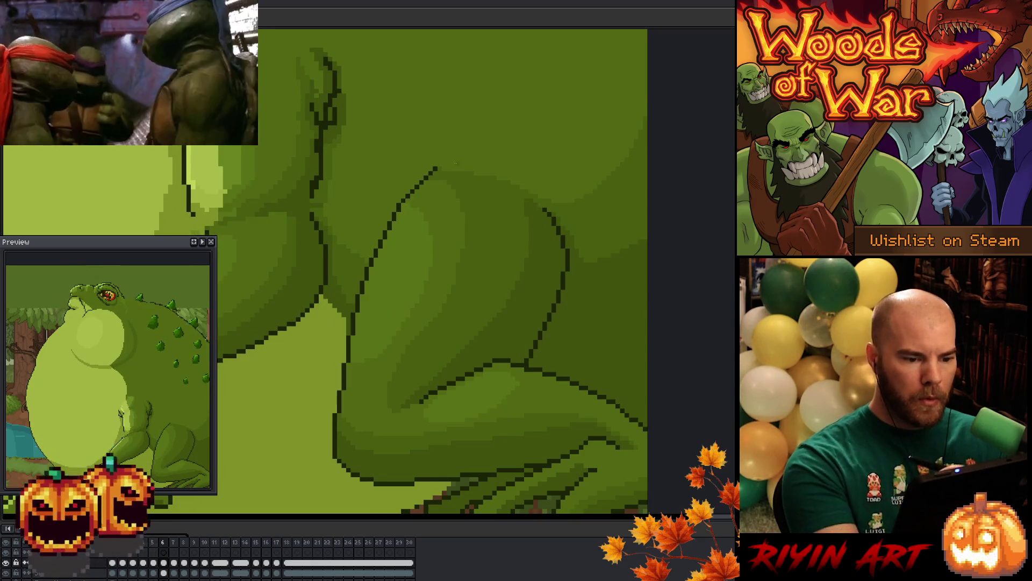
Compare the arm poses across frames 5–7, then play the toad animation from frame 5
key("Left")
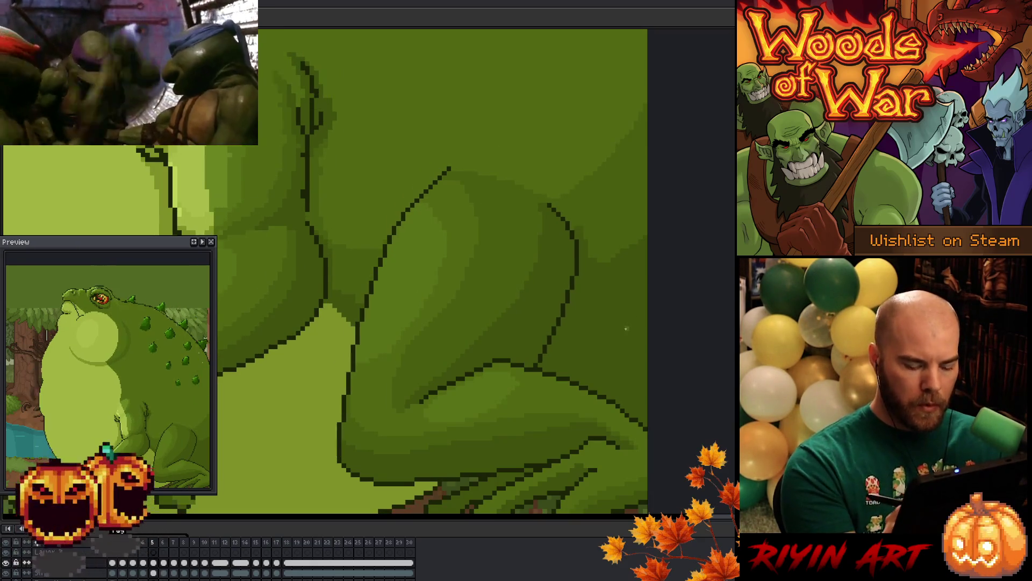
key("Right")
key("Left")
key("Right")
key("Left")
key("Right")
key("Left")
key("Right")
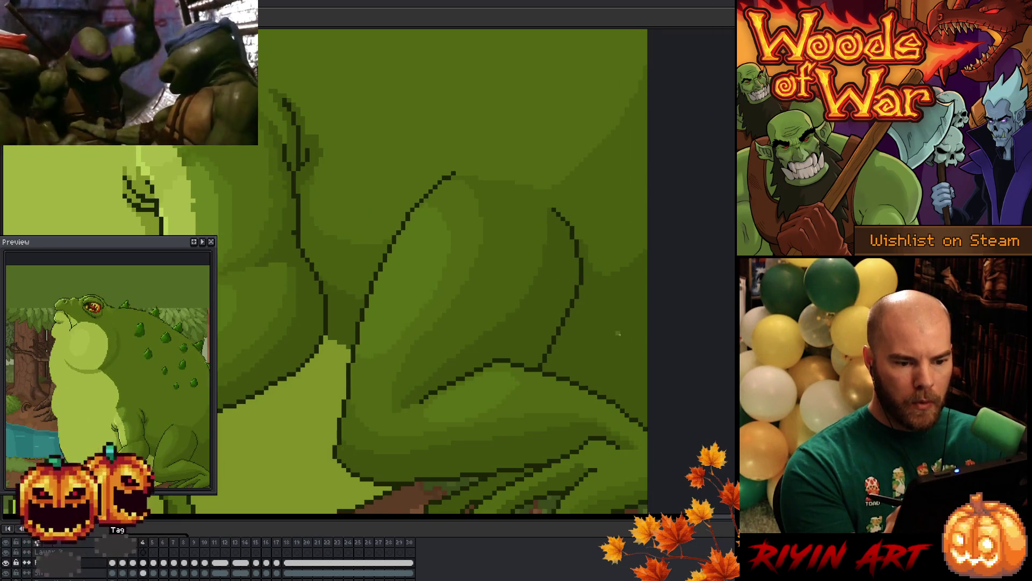
key("Right")
key("Left")
key("Right")
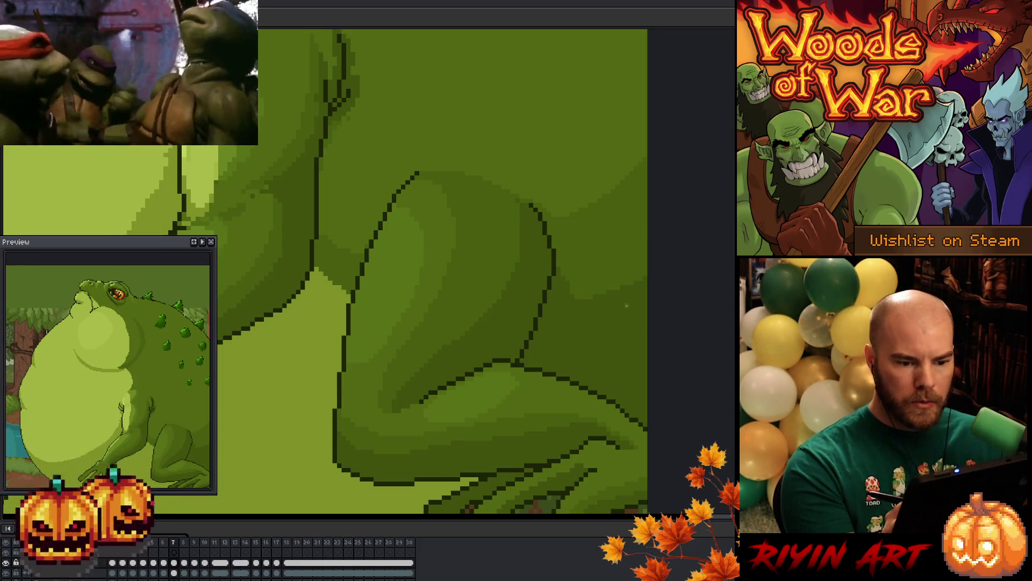
key("Left")
key("Left")
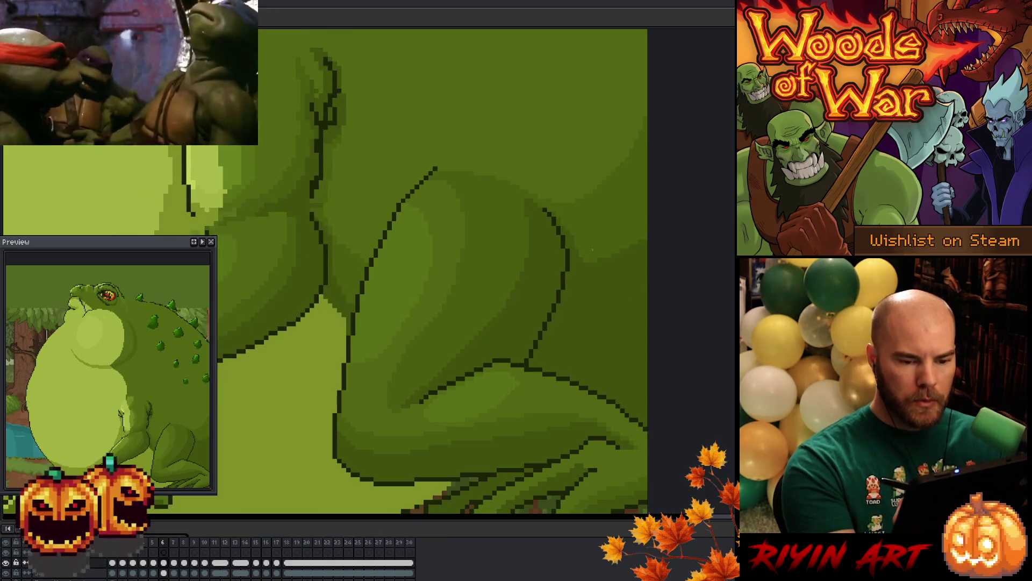
key("Return")
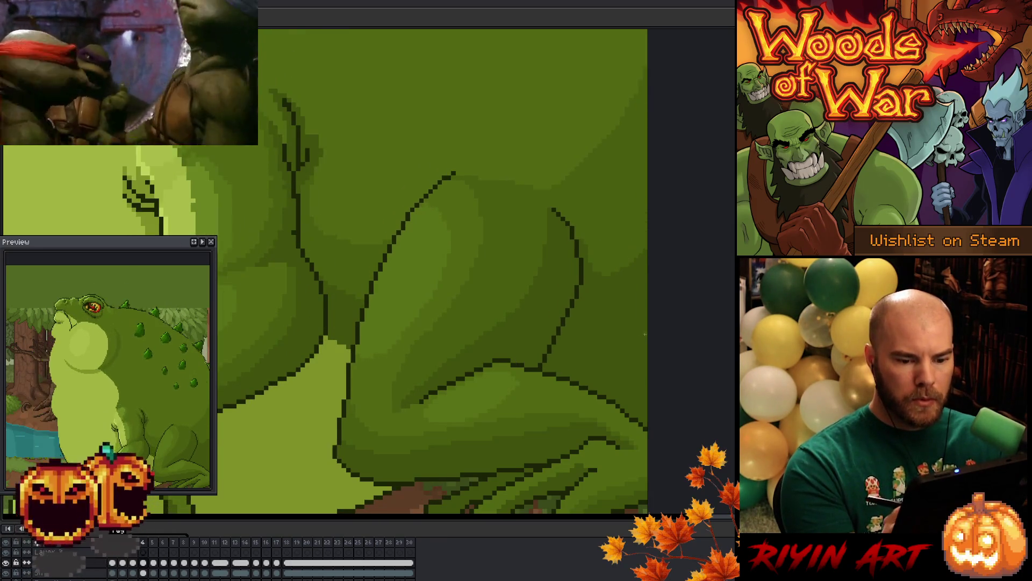
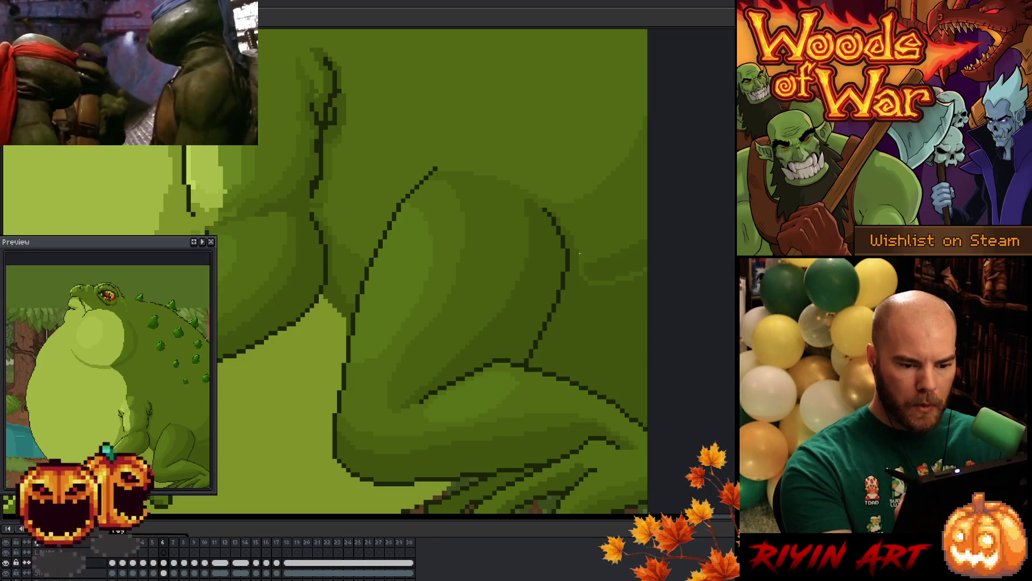
Flip back and forth between the toad's early frames around 4 and 5 to compare poses
key("Right")
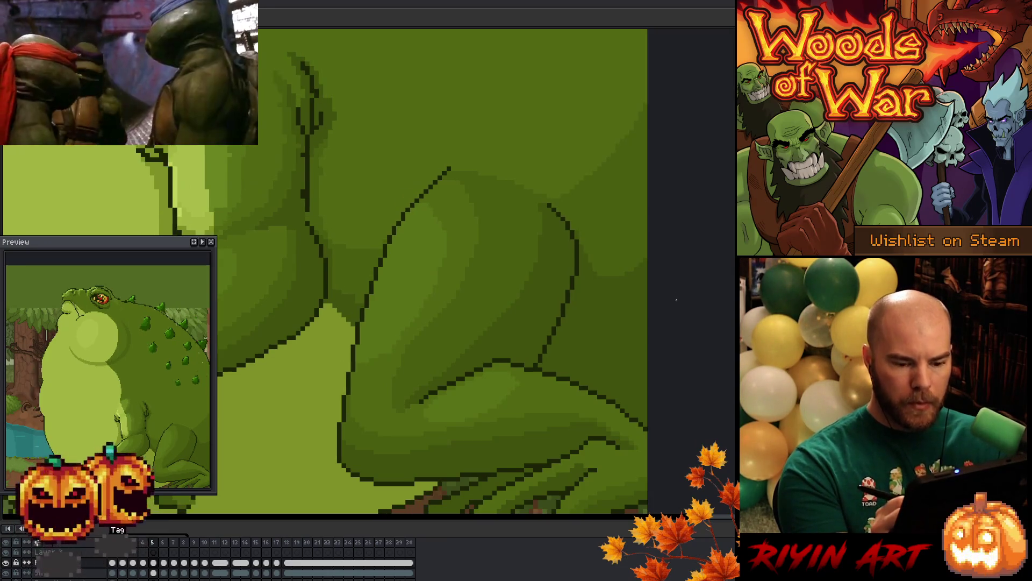
key("Left")
key("Right")
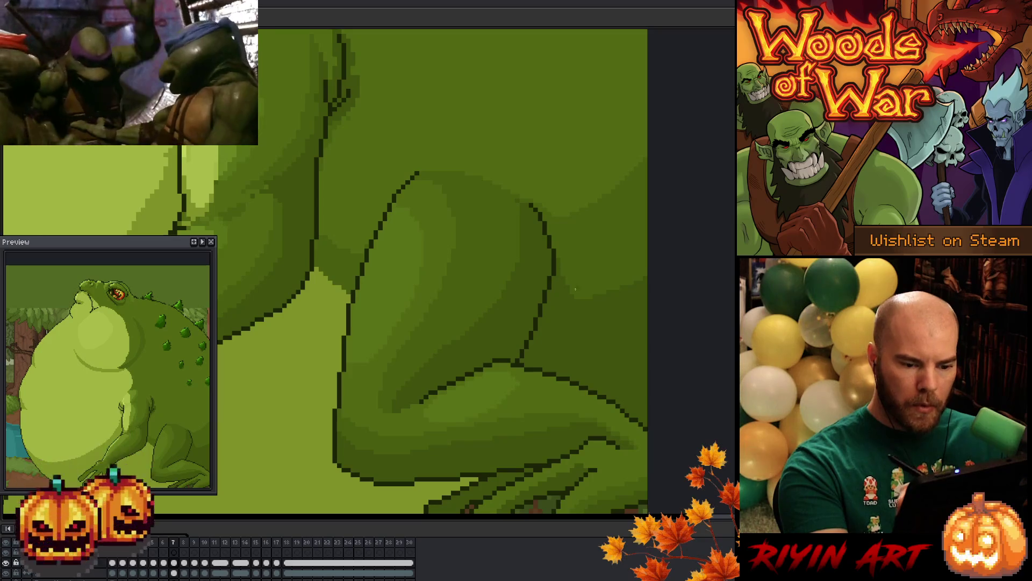
key("Left")
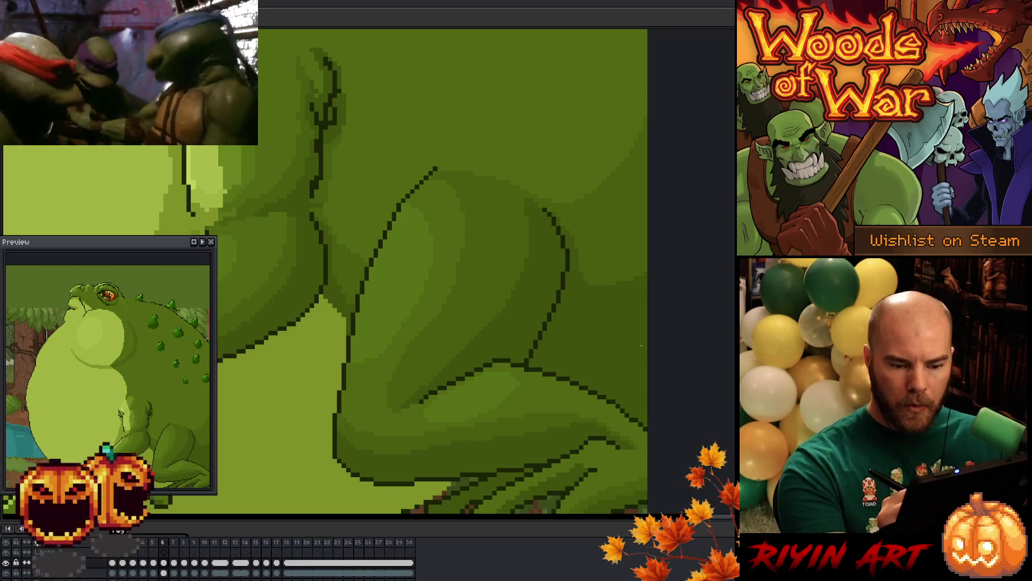
key("Left")
key("Left")
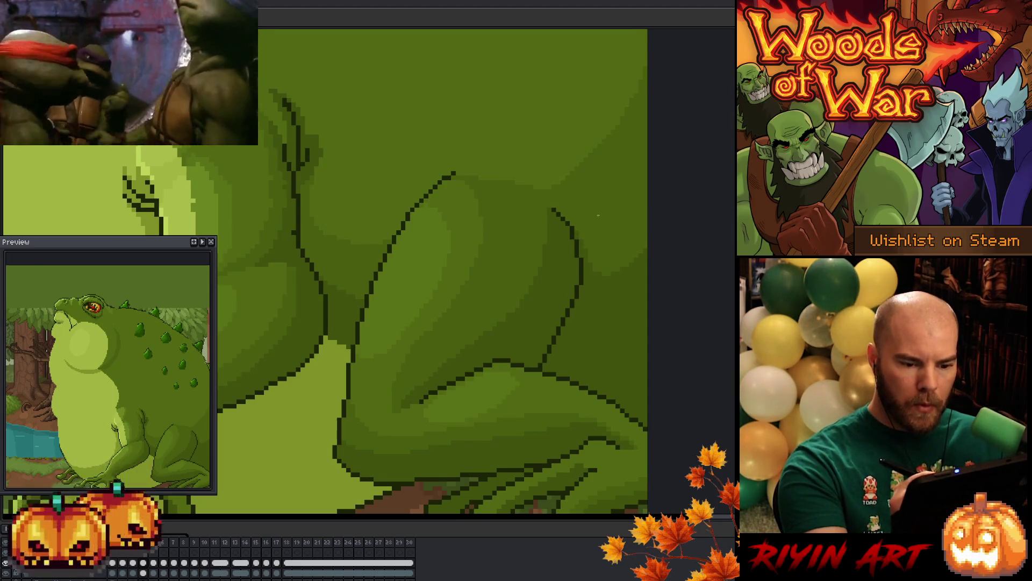
key("Right")
key("Left")
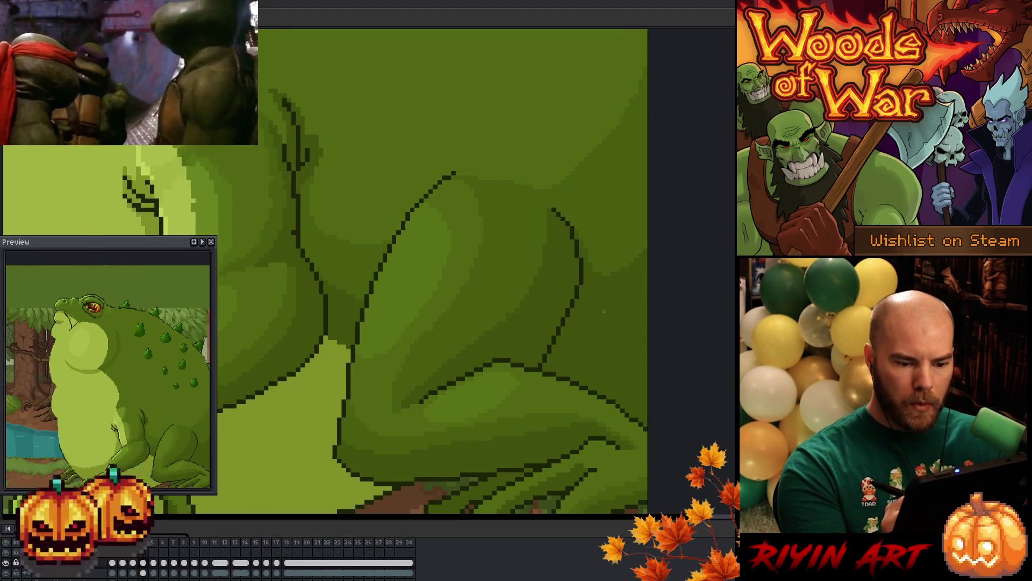
key("Right")
key("Left")
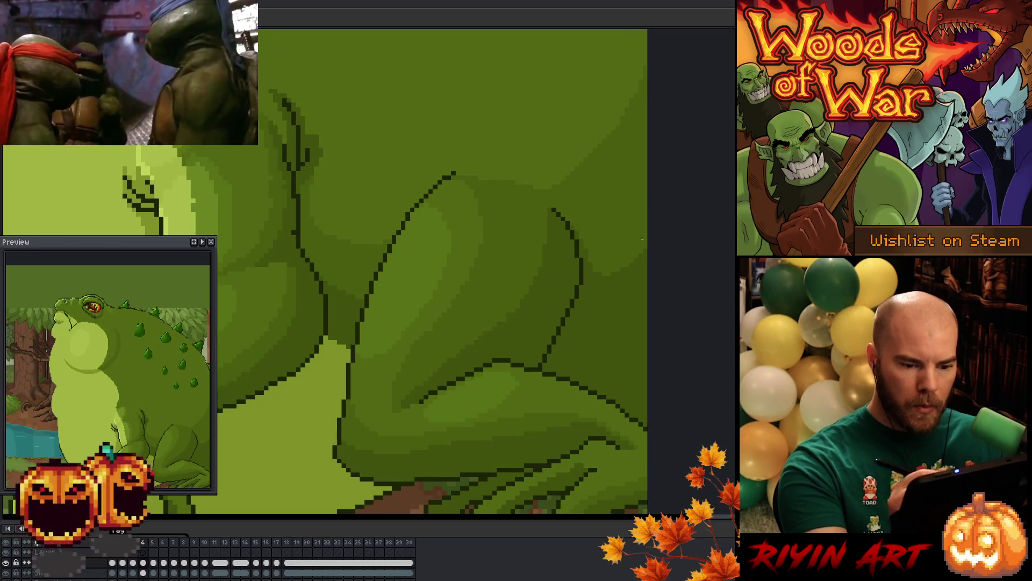
Step through frames 5 to 8 comparing poses, then settle back on an earlier frame
key("Right")
key("Right")
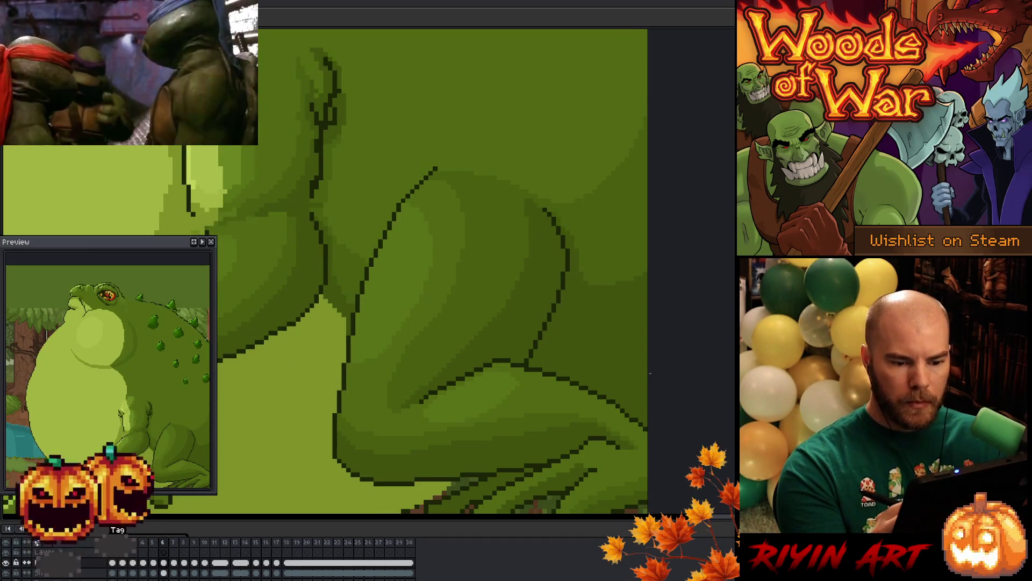
key("Left")
key("Right")
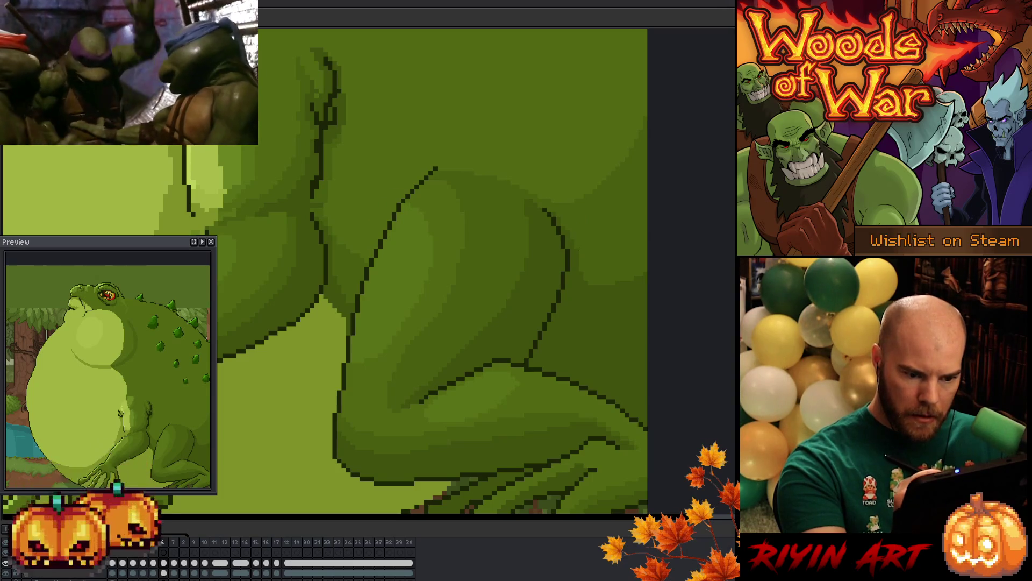
key("Right")
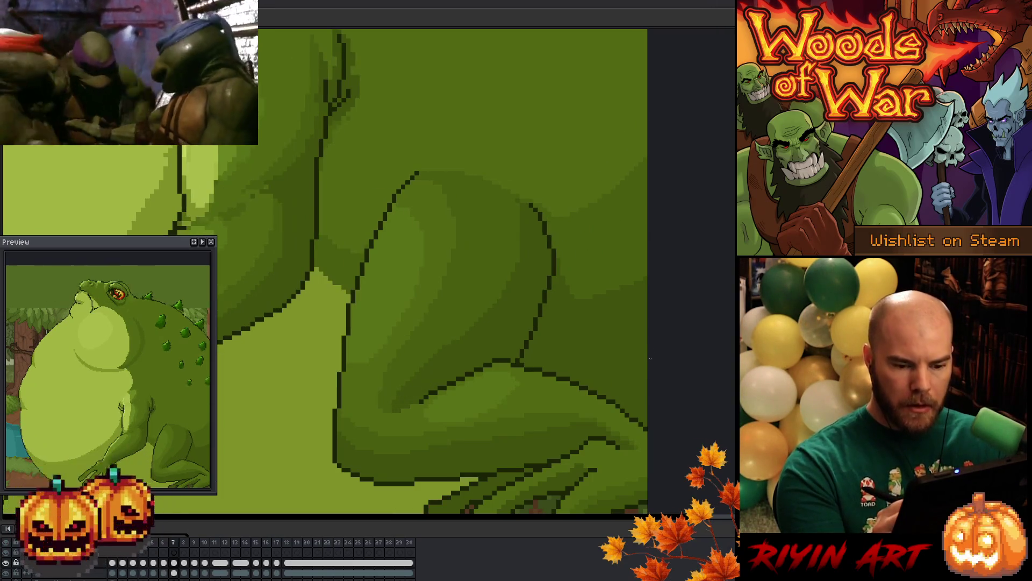
key("Left")
key("Left")
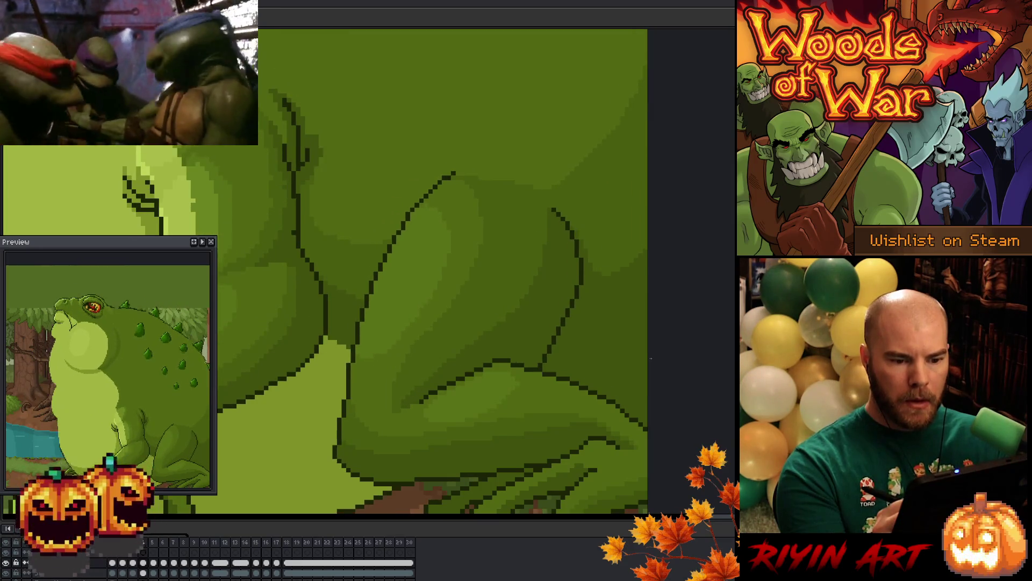
key("Left")
key("Left")
key("Left")
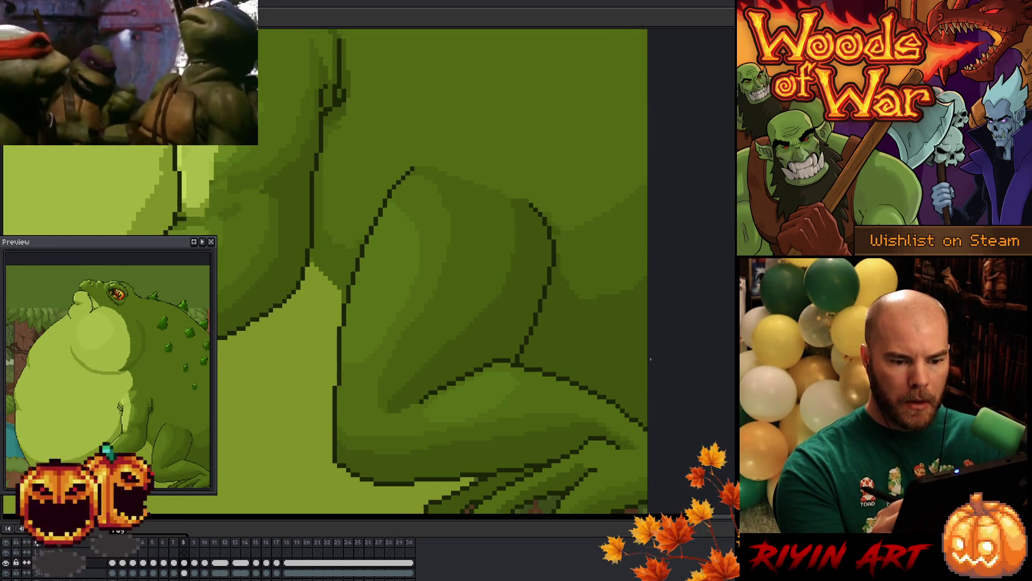
key("Right")
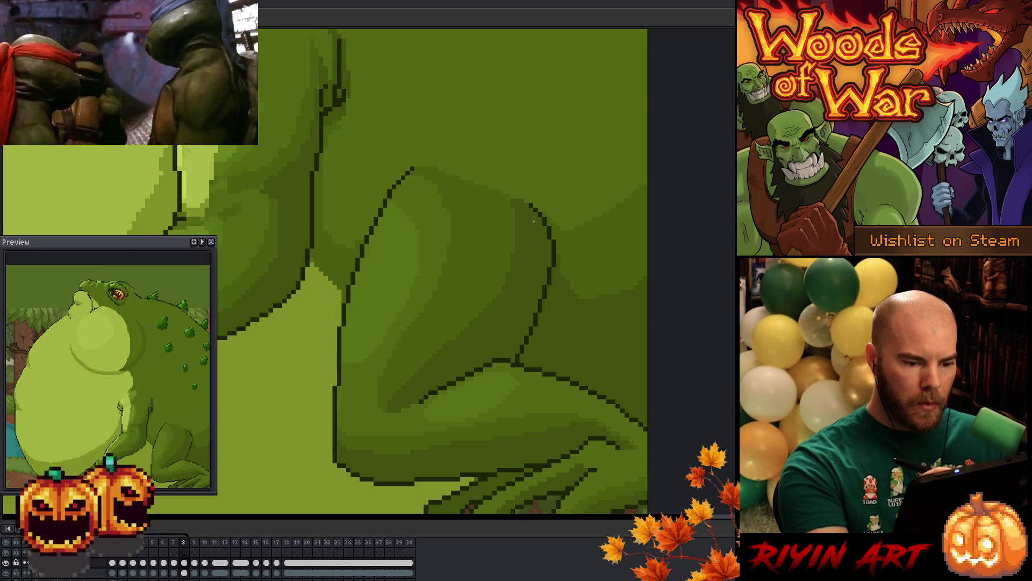
key("Right")
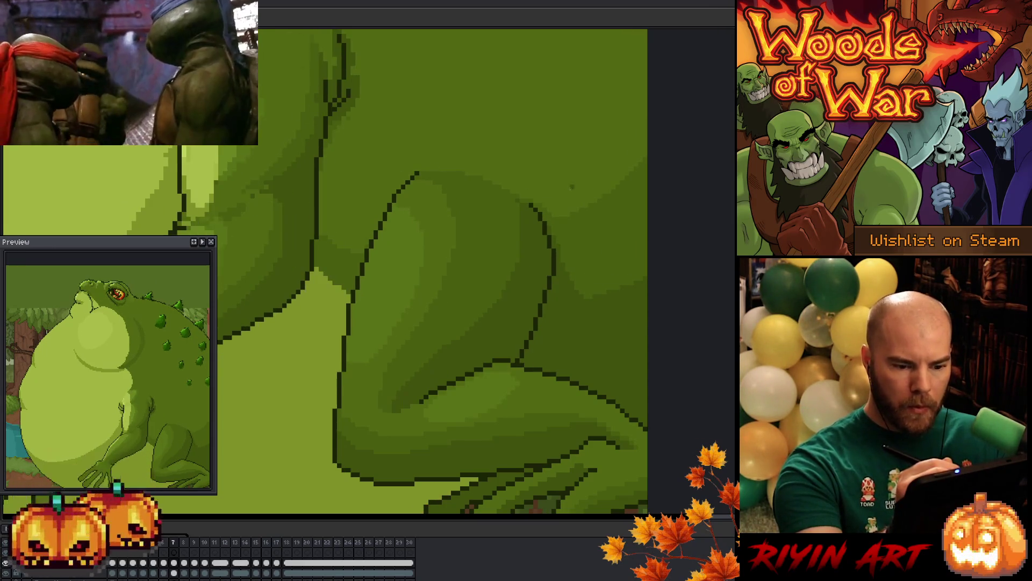
key("Left")
key("Left")
Compare frames 5 to 8 pairwise, finishing on frame 7
key("Right")
key("Left")
key("Right")
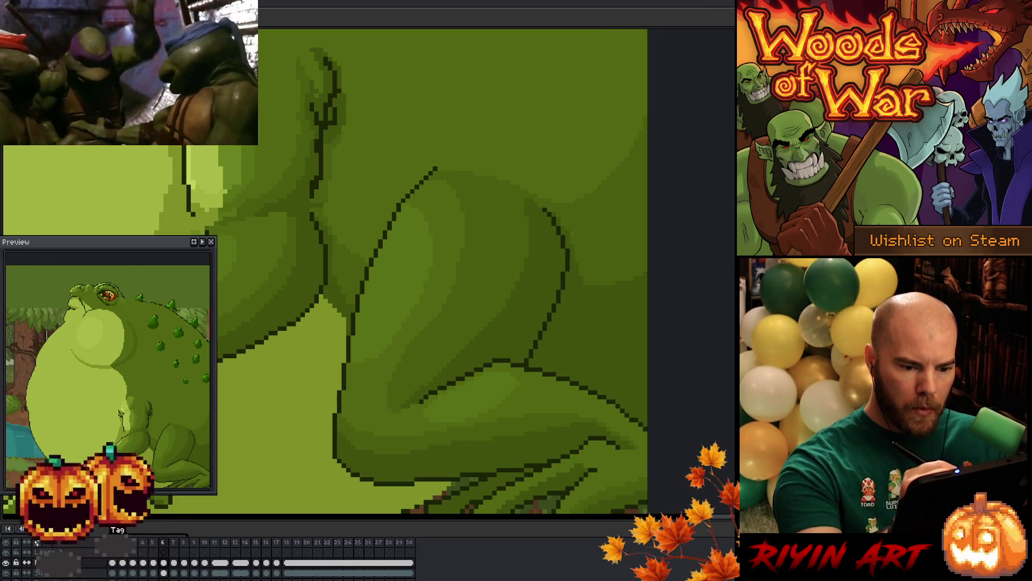
key("Left")
key("Right")
key("Right")
key("Left")
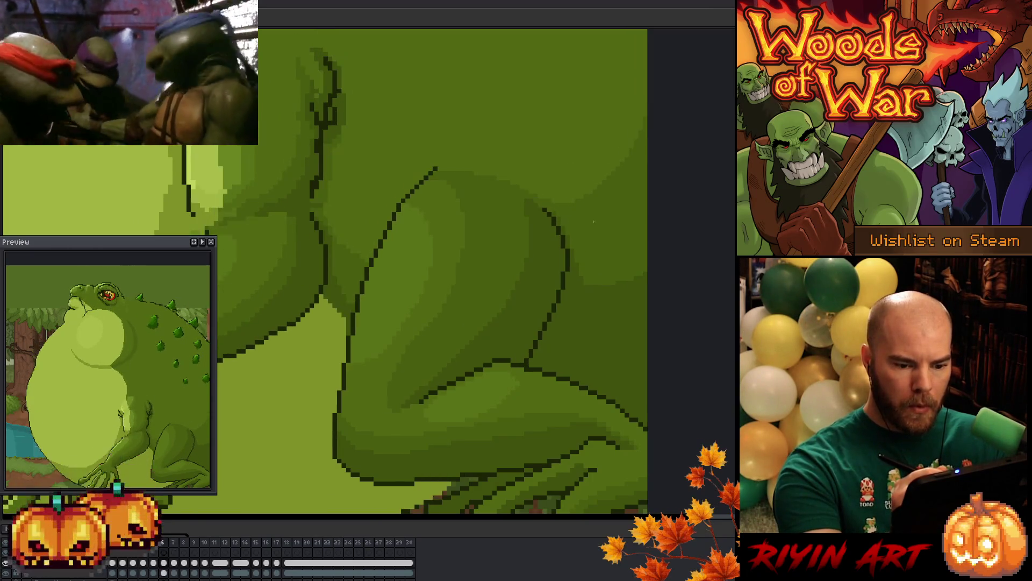
key("Right")
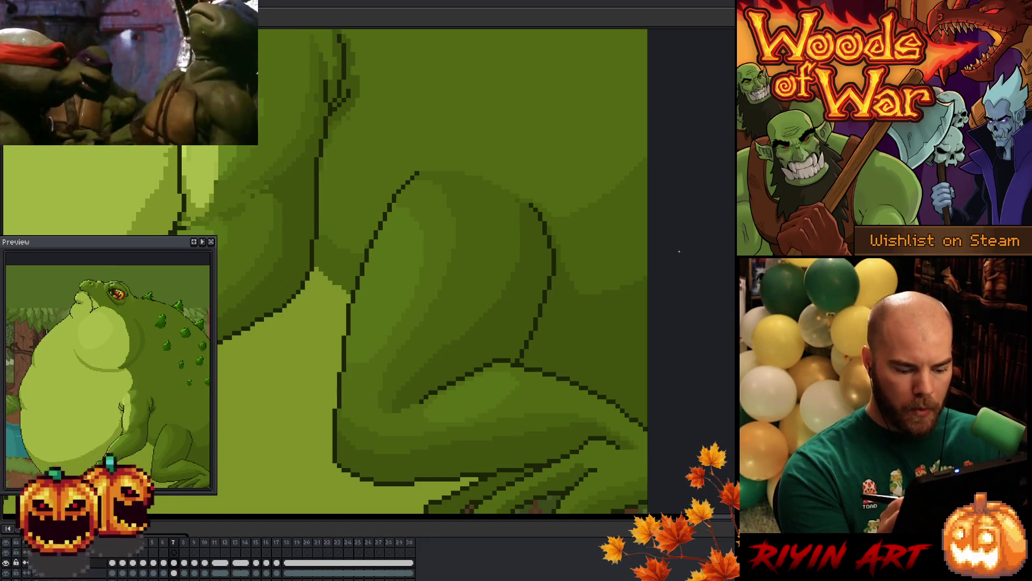
key("Right")
key("Right")
key("Left")
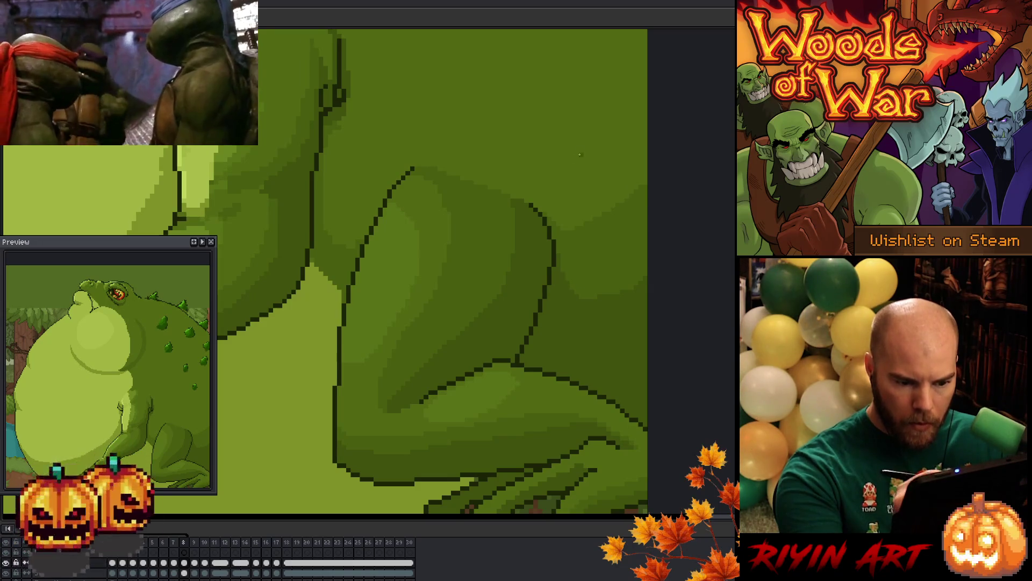
key("Right")
key("Left")
key("Left")
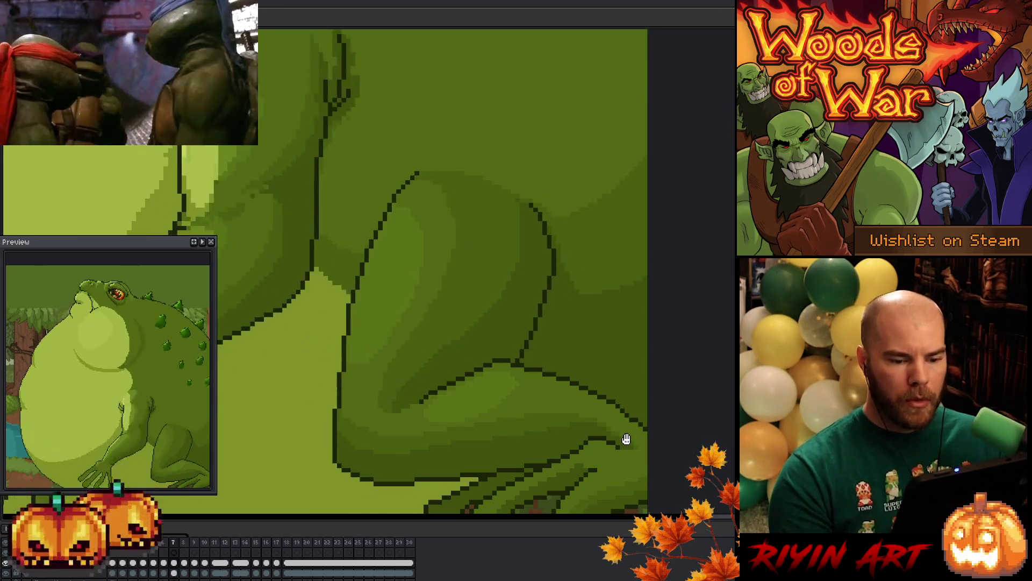
Play and stop the breathing animation, then paint darker shading along the leg's edge
key("Return")
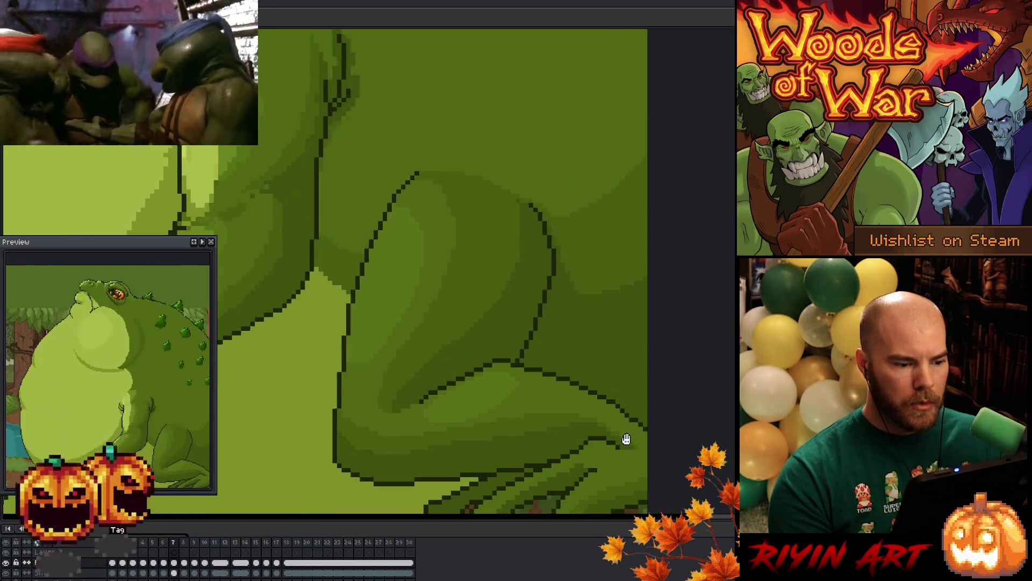
key("Return")
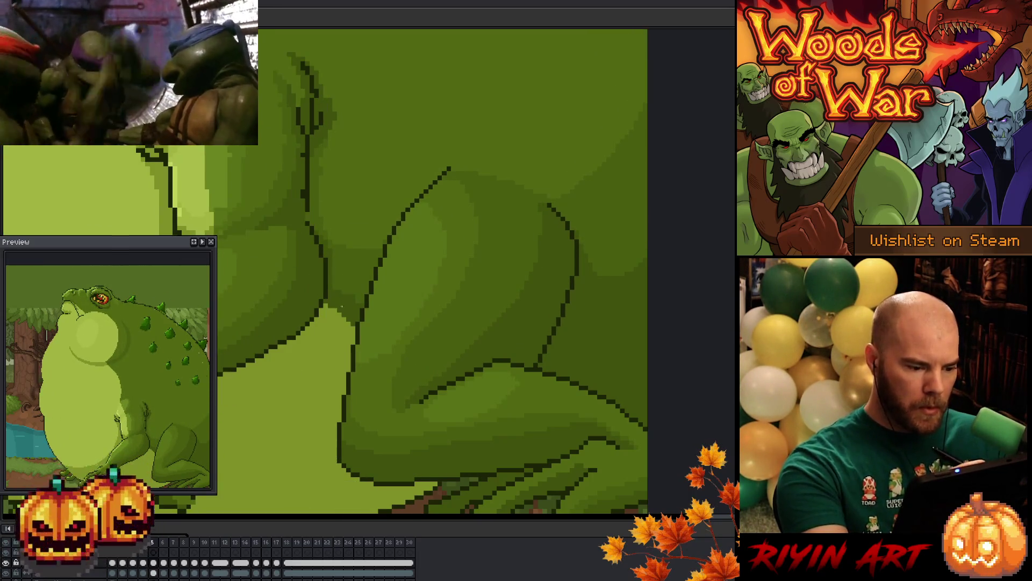
mouse_move(322, 309)
left_mouse_down()
mouse_move(344, 321)
mouse_move(337, 310)
left_mouse_up()
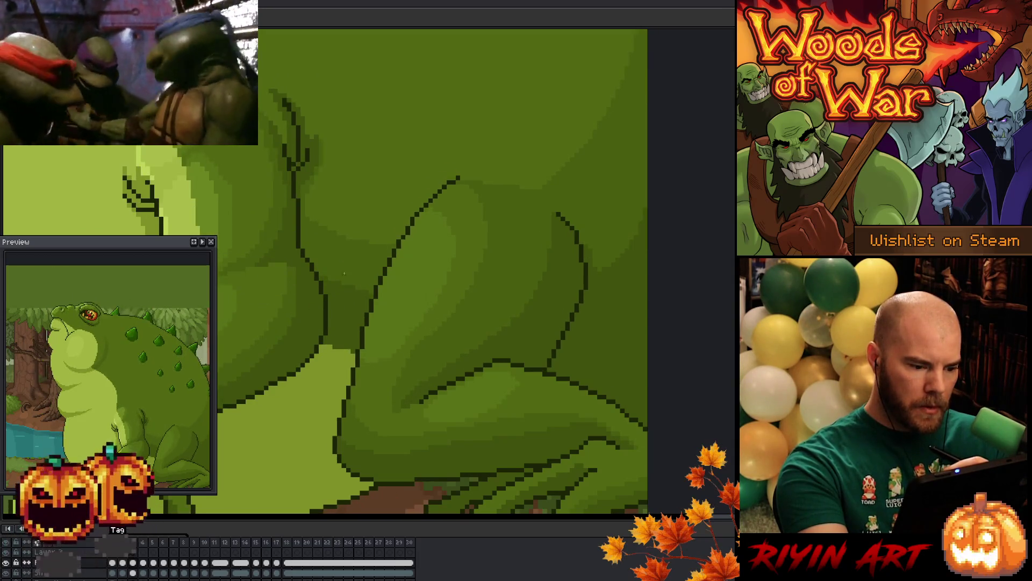
Touch up more dark shading on the leg's light/dark boundary and check neighbouring frames
mouse_move(339, 308)
left_mouse_down()
mouse_move(329, 322)
mouse_move(352, 327)
left_mouse_up()
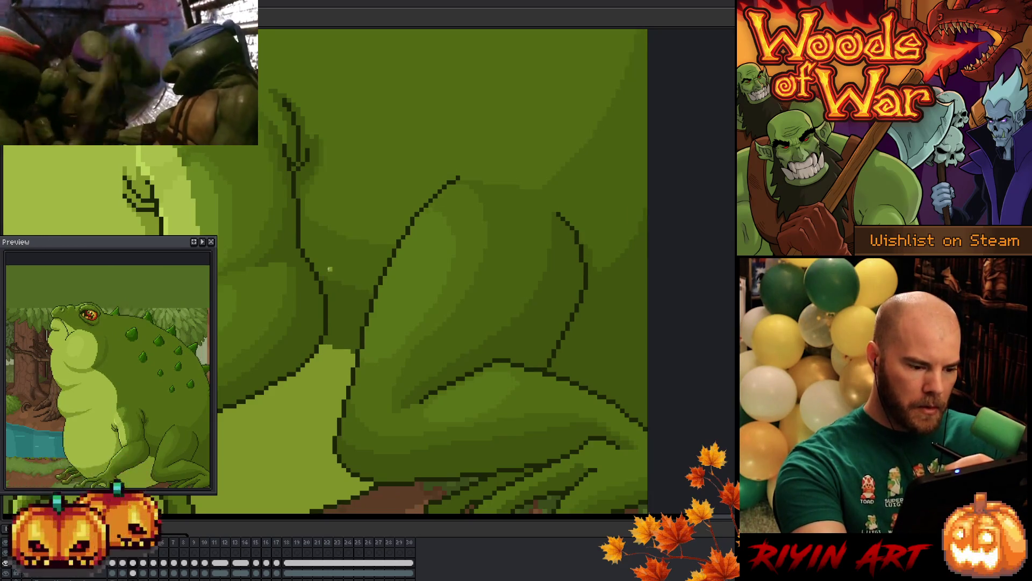
key("Right")
key("Left")
key("Left")
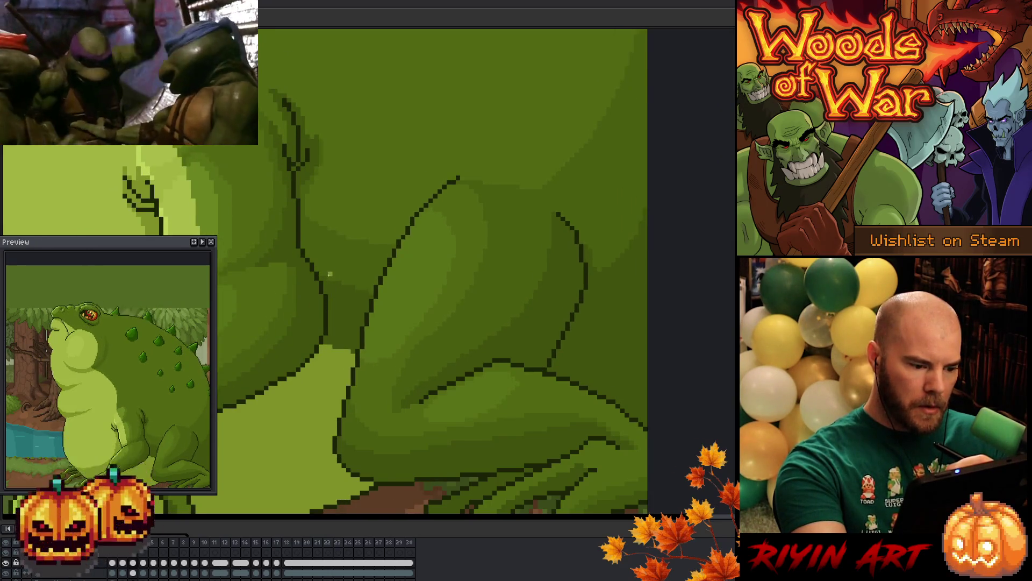
key("Right")
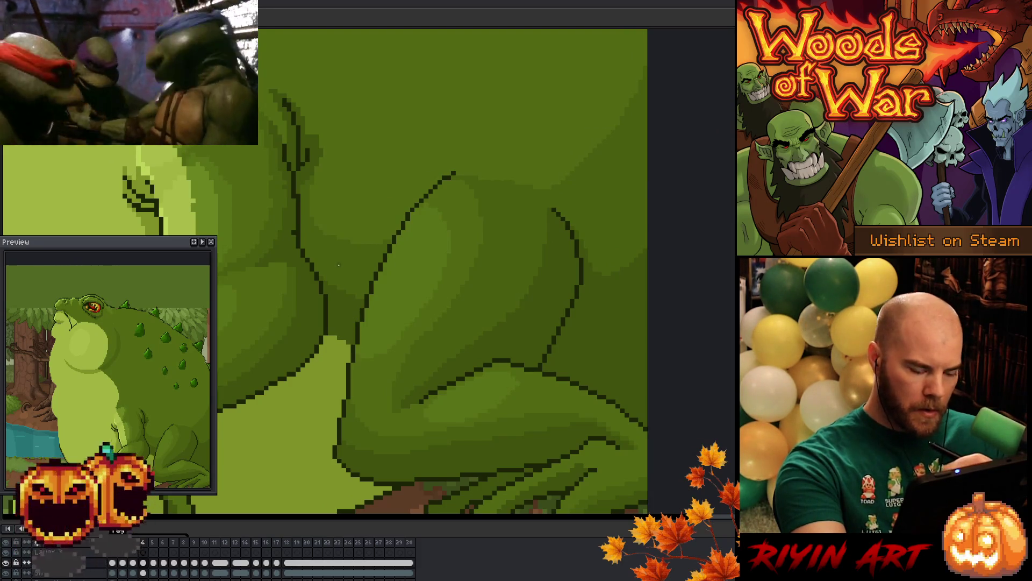
key("Right")
key("Left")
key("Right")
key("Left")
key("Right")
key("Right")
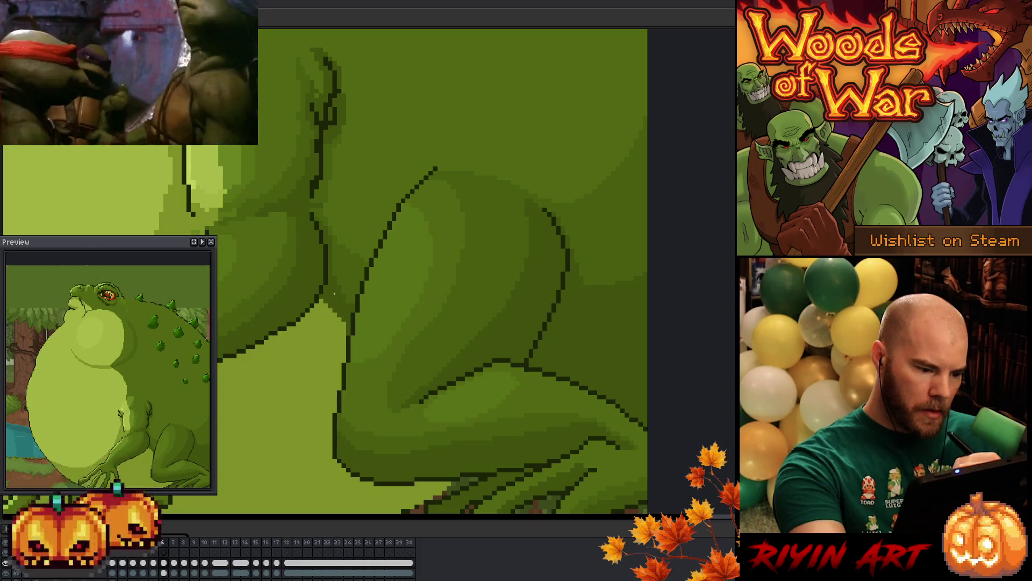
Compare frames 6 and 7, then bring up the Save As dialog with Ctrl+Shift+S
key("Right")
key("Left")
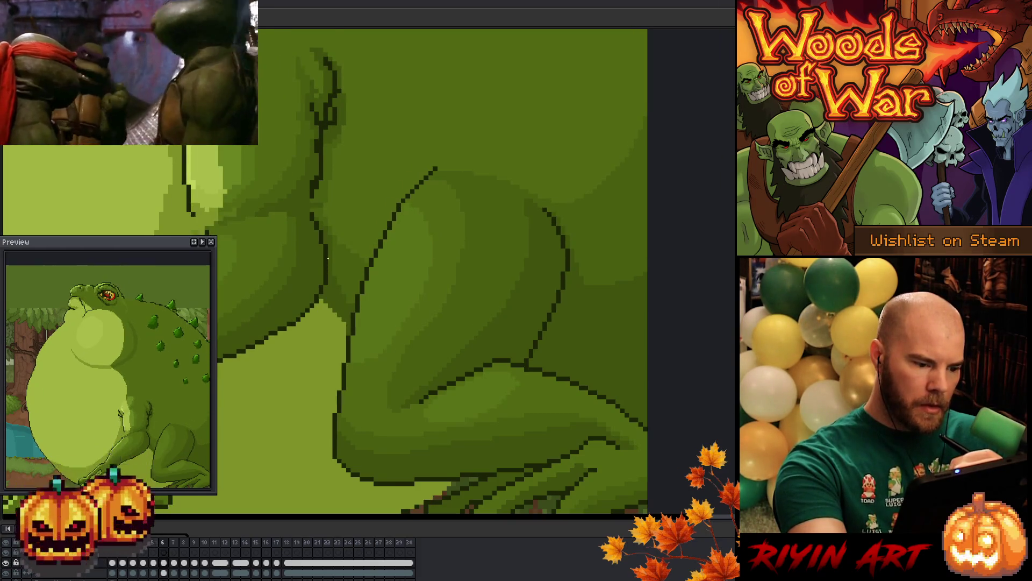
key("Right")
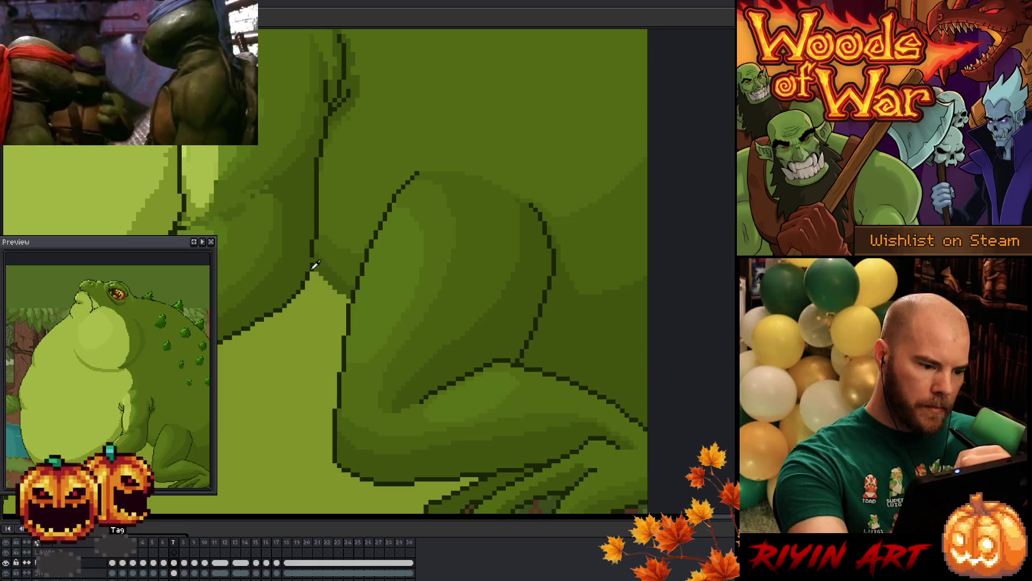
key("Left")
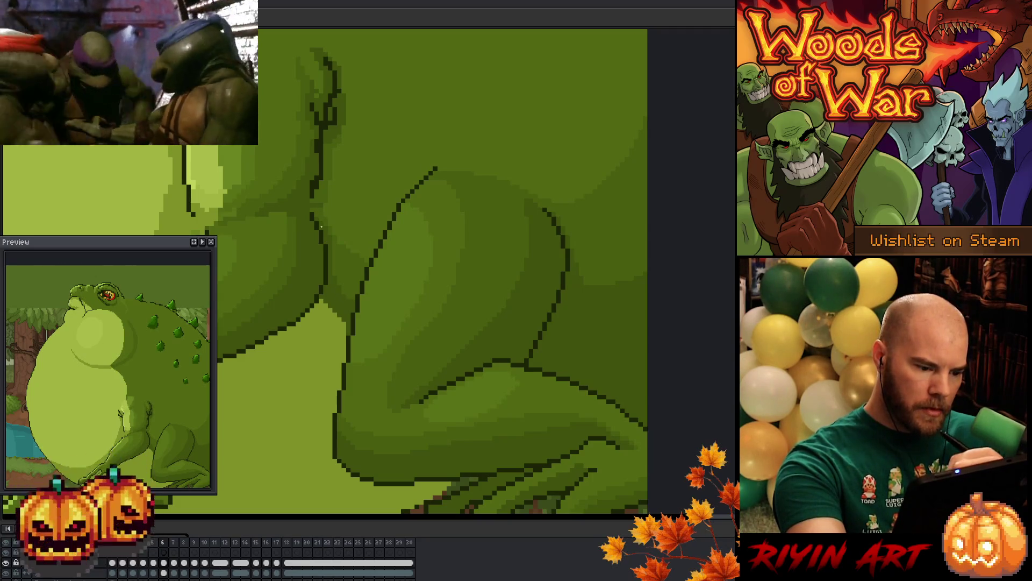
key("Right")
key("Left")
key("Right")
key("Left")
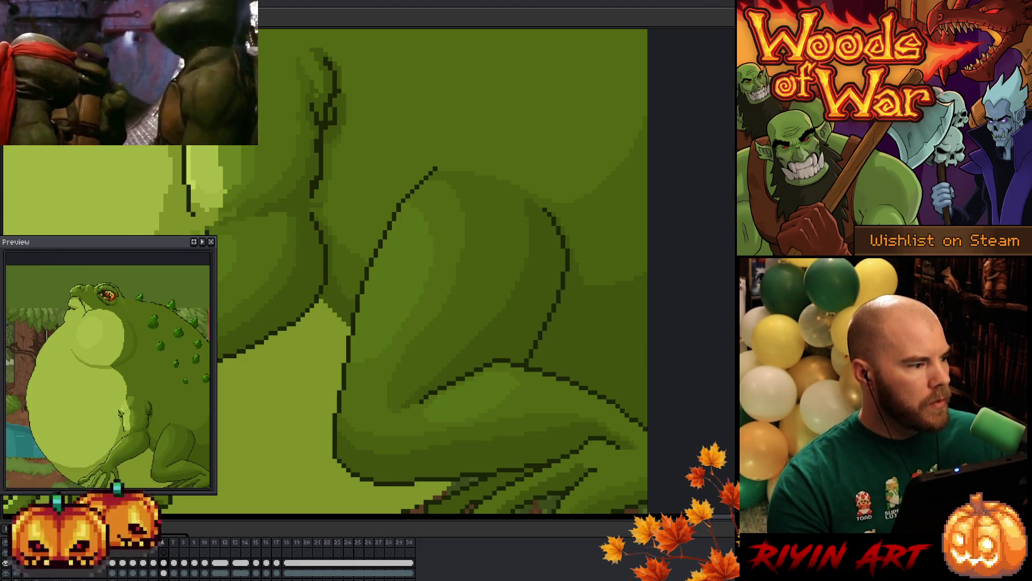
key("ctrl+shift+s")
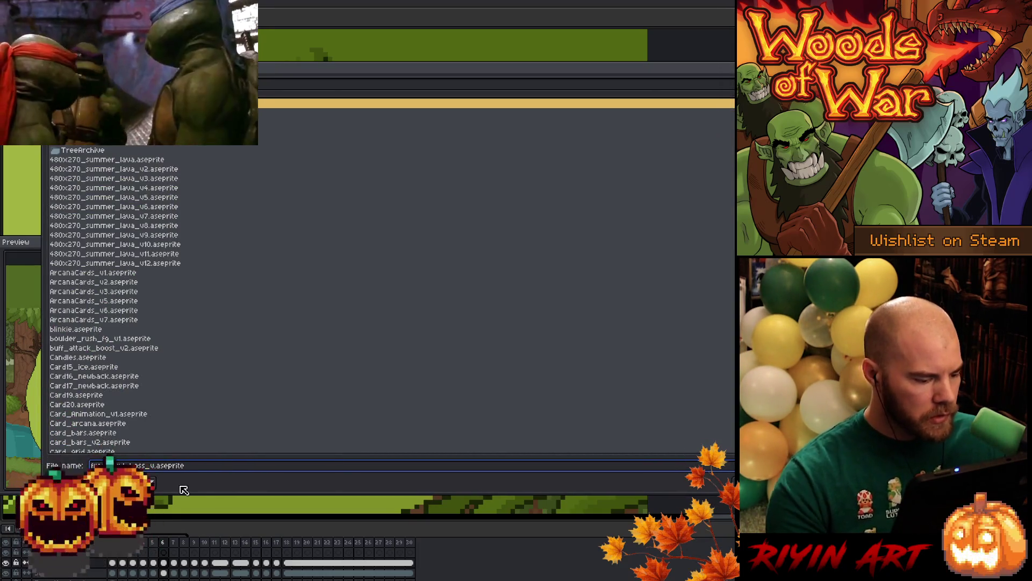
Confirm saving the toad project under the new _v3 .aseprite file name
key("Return")
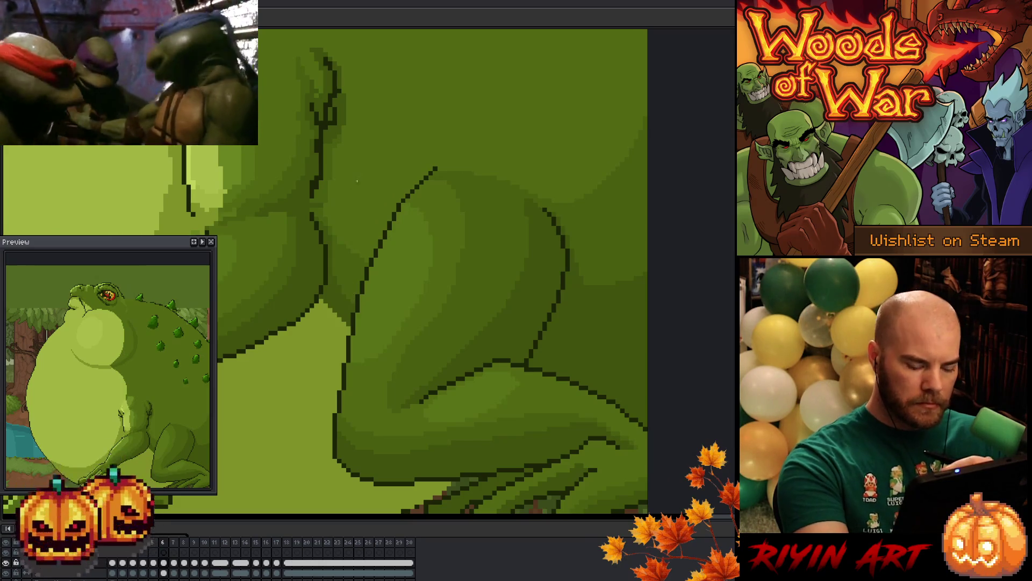
Compare the toad's poses across frames 4 to 7, ending on frame 7
key("Left")
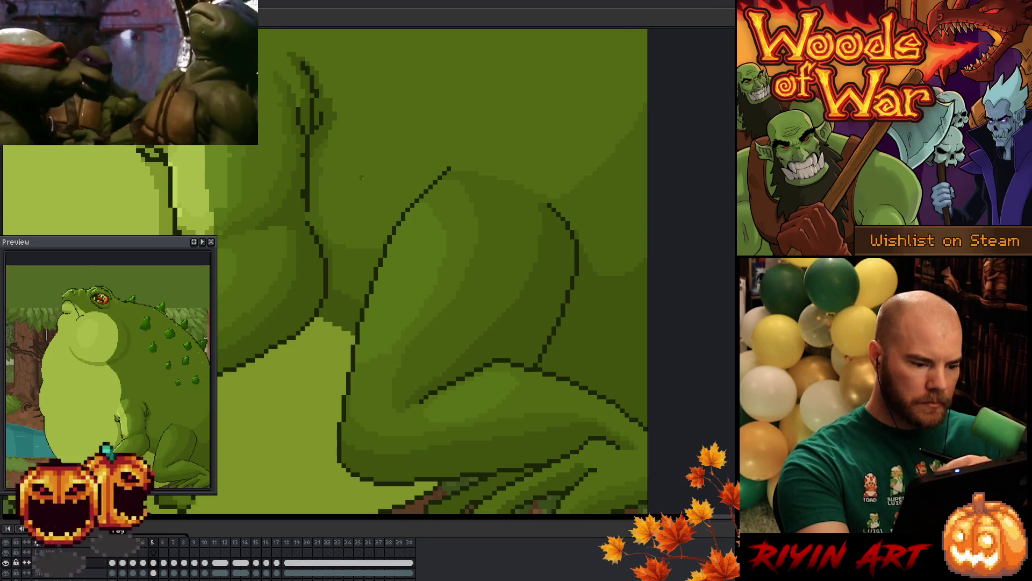
key("Right")
key("Right")
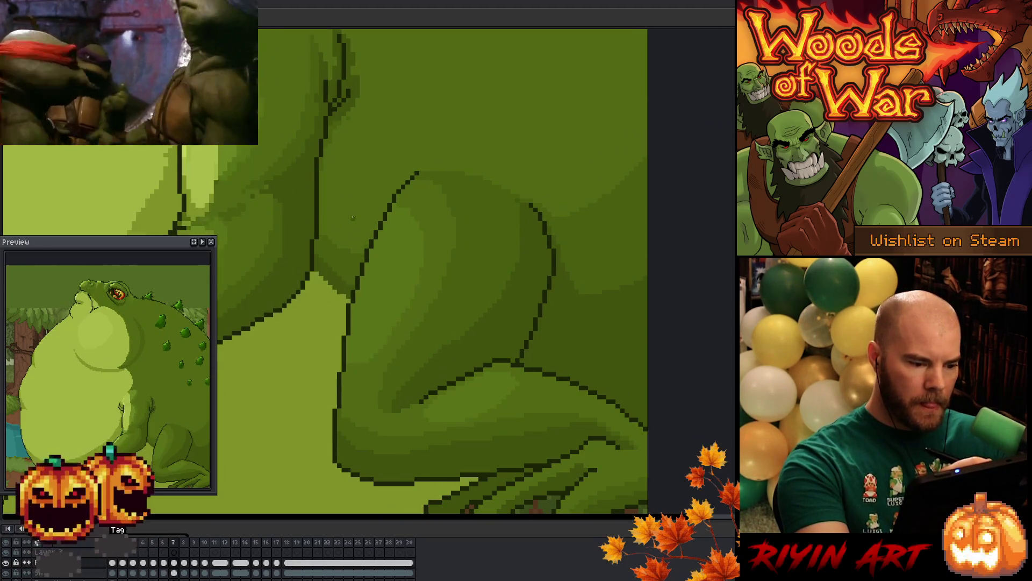
key("Right")
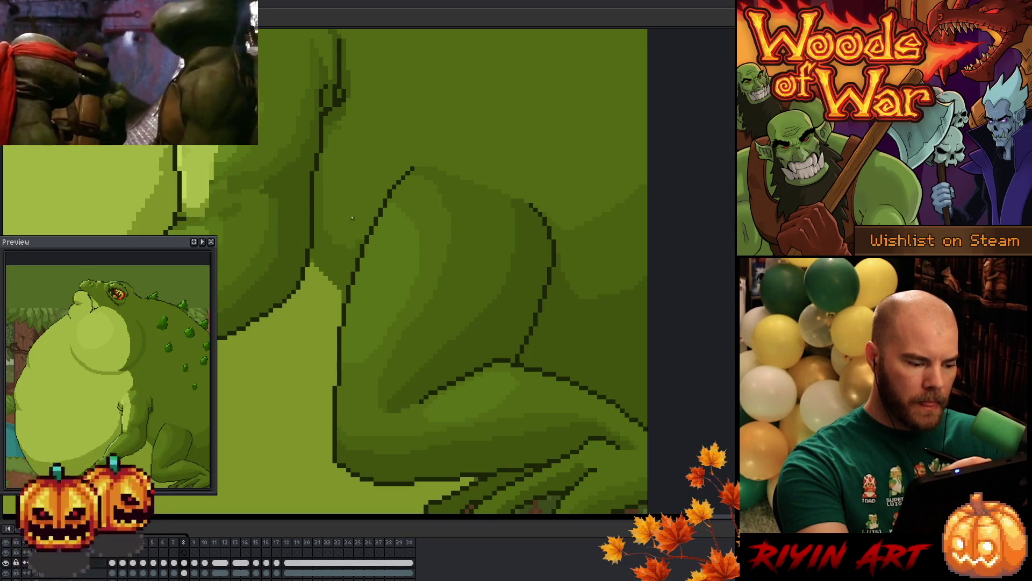
key("Left")
key("Left")
key("Left")
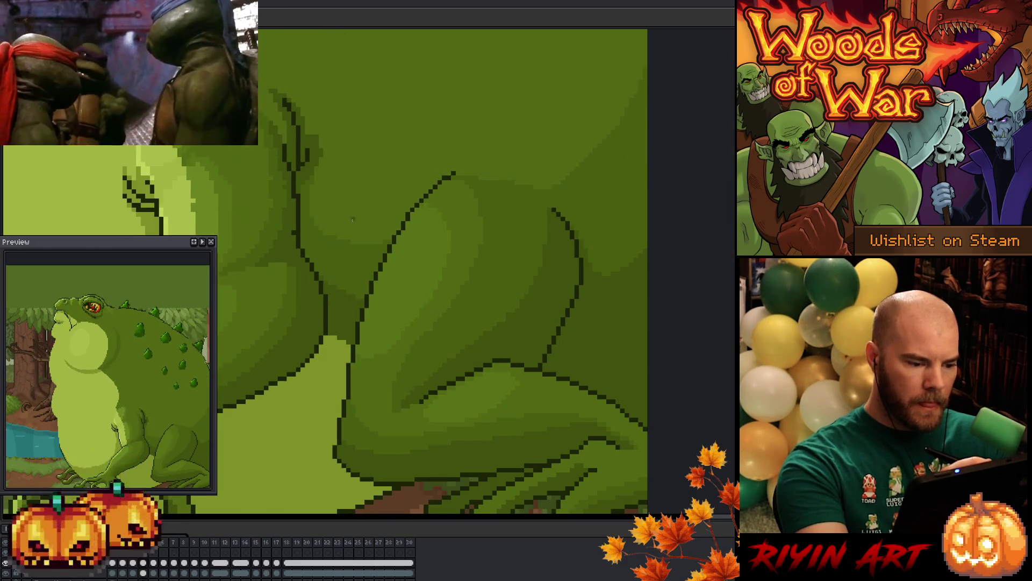
key("Right")
key("Left")
key("Right")
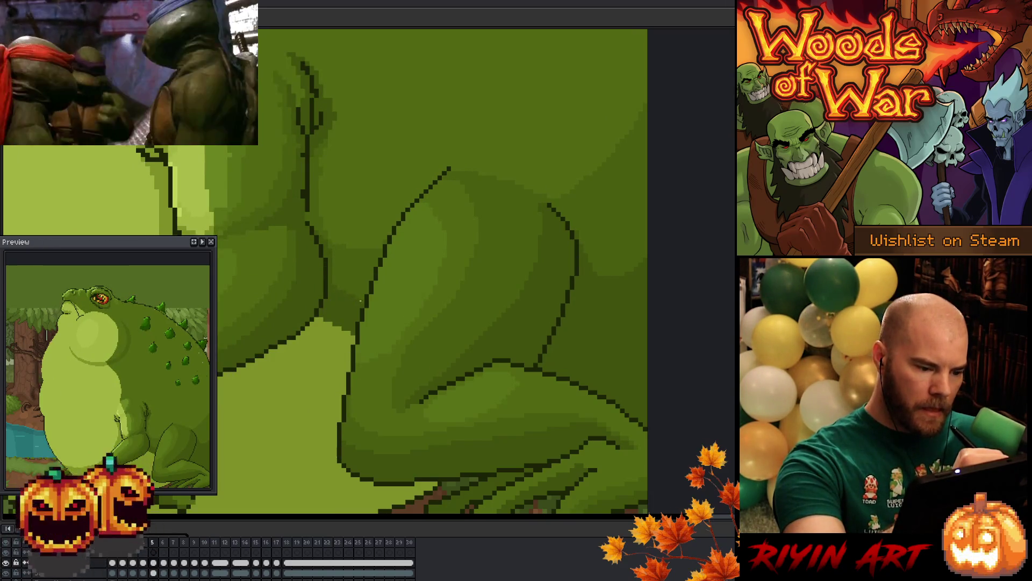
key("Right")
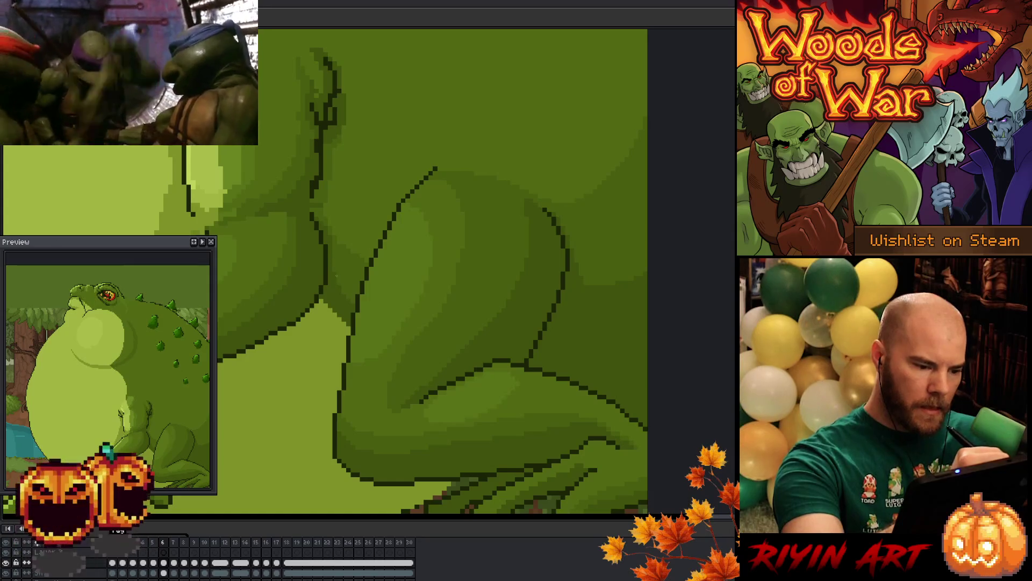
key("Left")
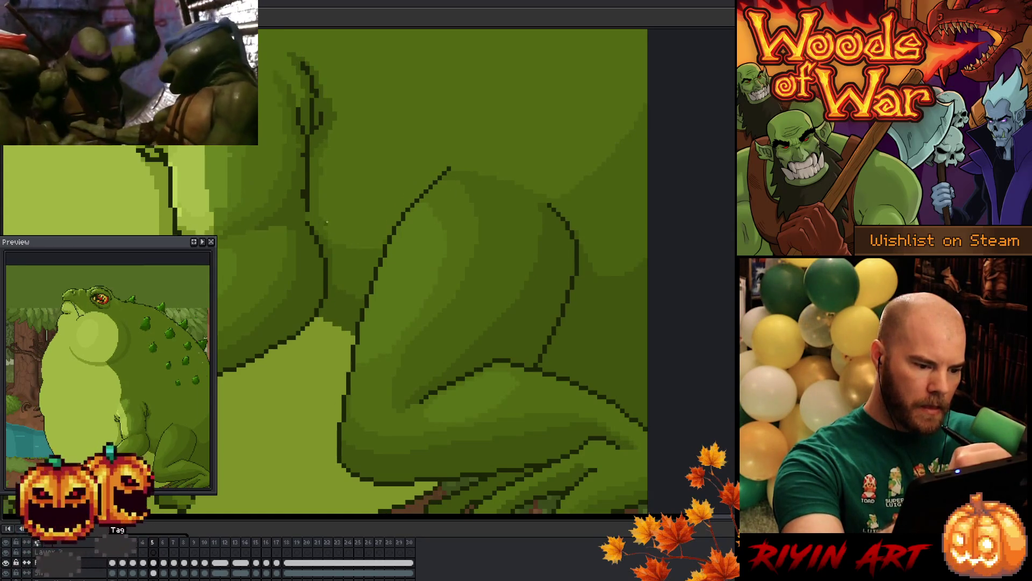
key("Right")
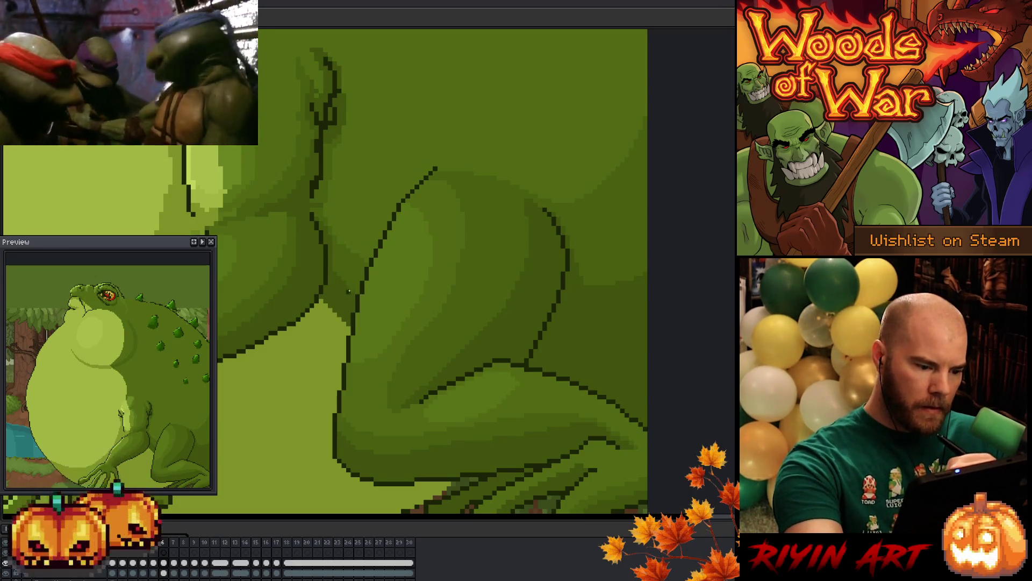
key("Left")
key("Right")
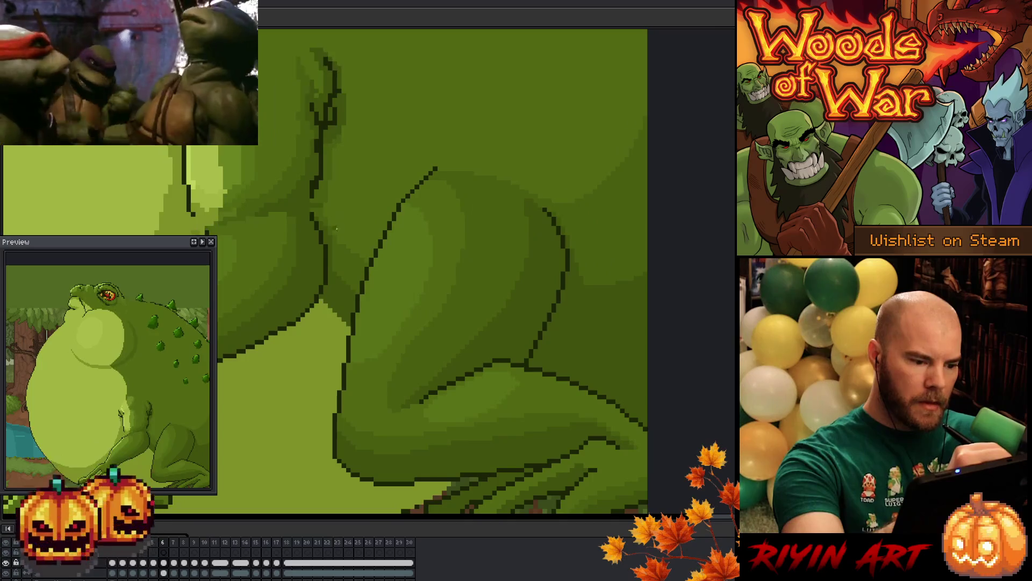
key("Right")
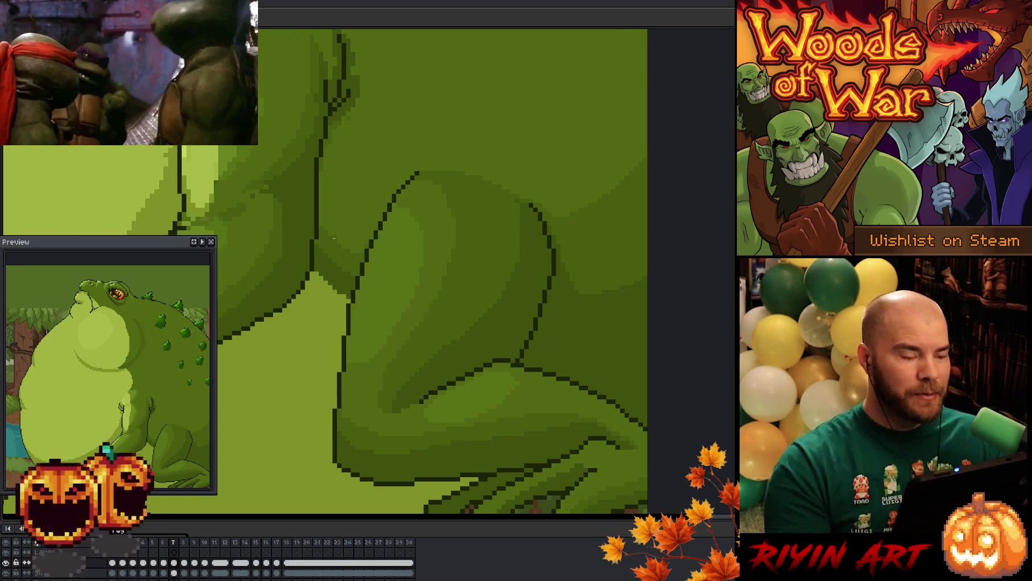
Zoom out and play the breathing loop, panning to the frog by the tree, then zoom back in
scroll(334, 238, "down", 3)
scroll(403, 303, "up", 1)
scroll(465, 361, "down", 2)
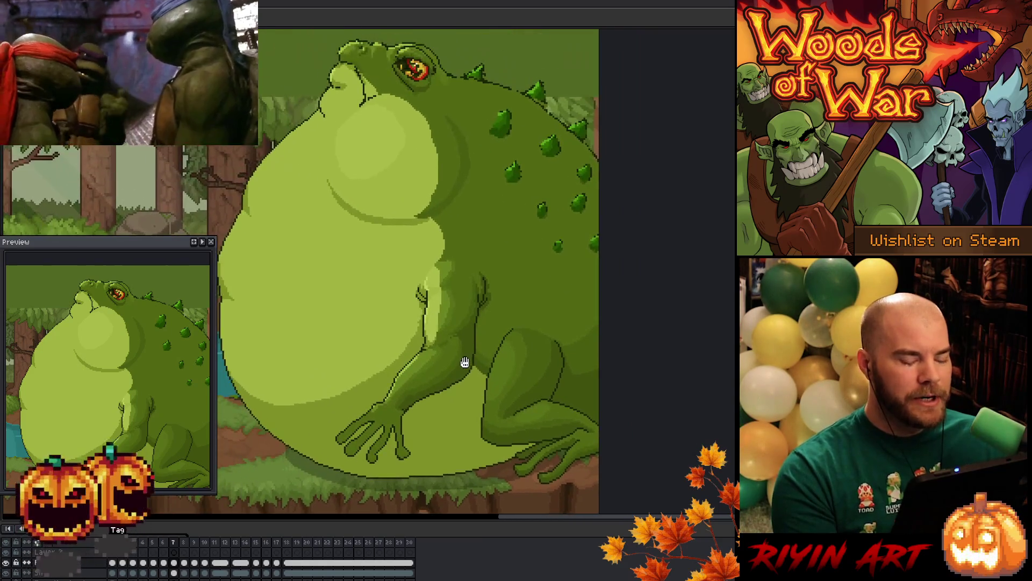
key("Return")
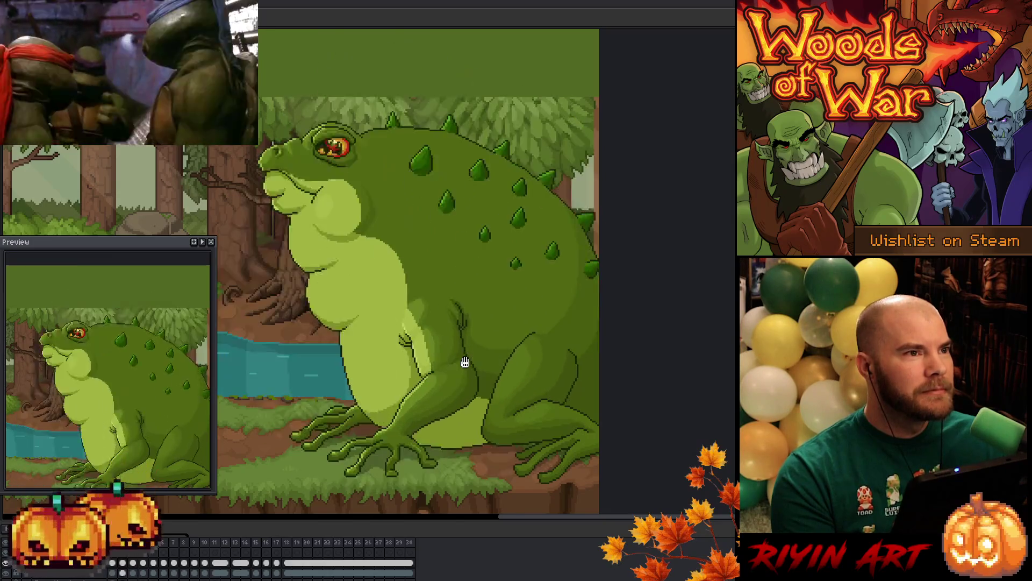
scroll(465, 361, "down", 1)
left_click_drag(465, 362, 650, 287)
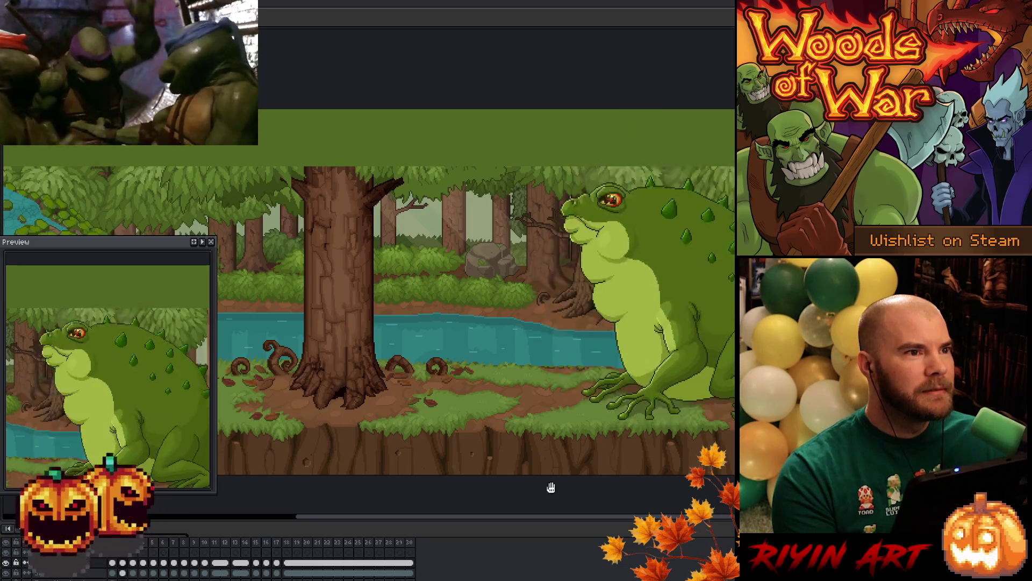
left_click_drag(561, 406, 441, 394)
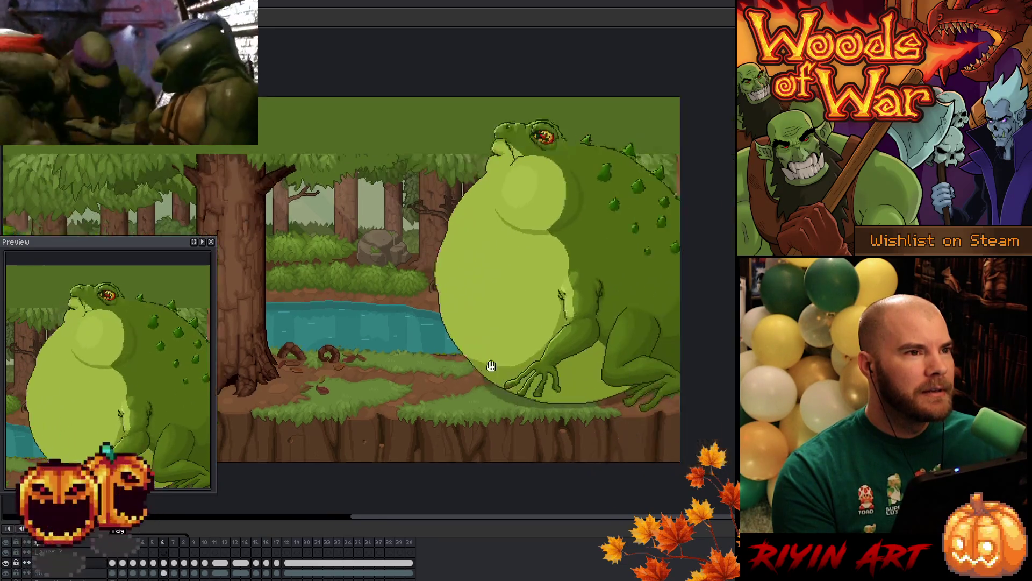
scroll(511, 345, "up", 1)
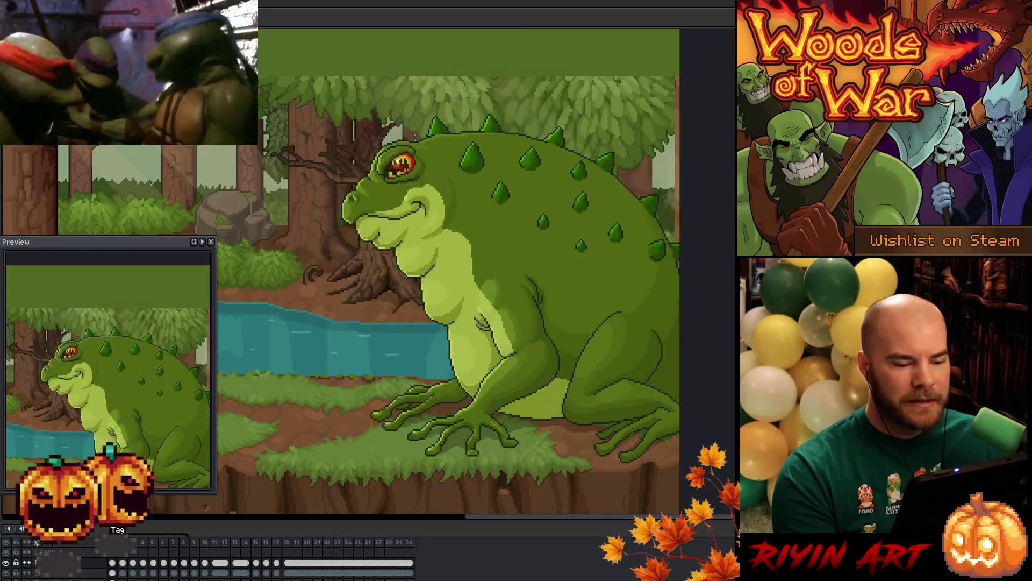
scroll(512, 344, "up", 3)
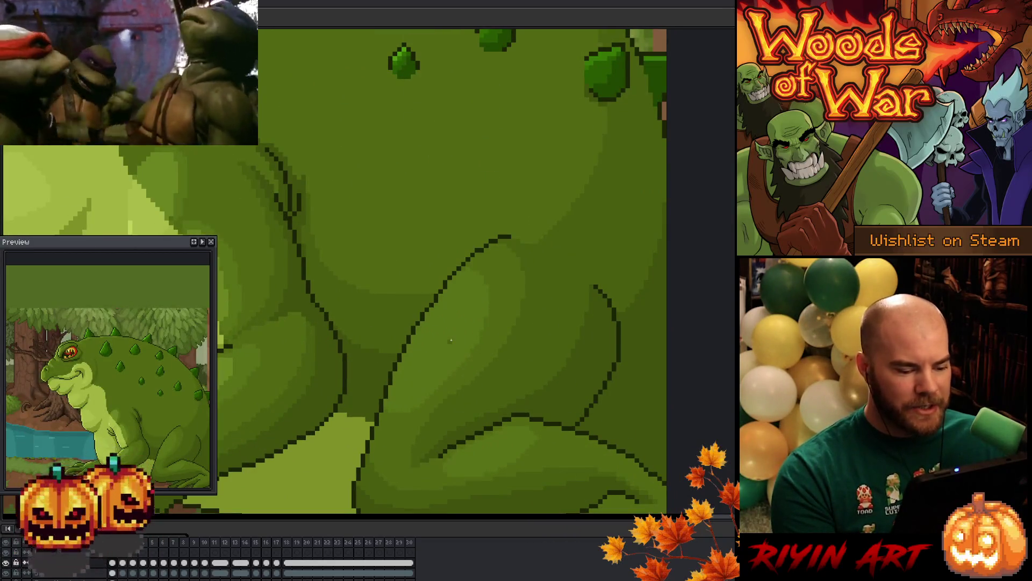
scroll(489, 314, "up", 1)
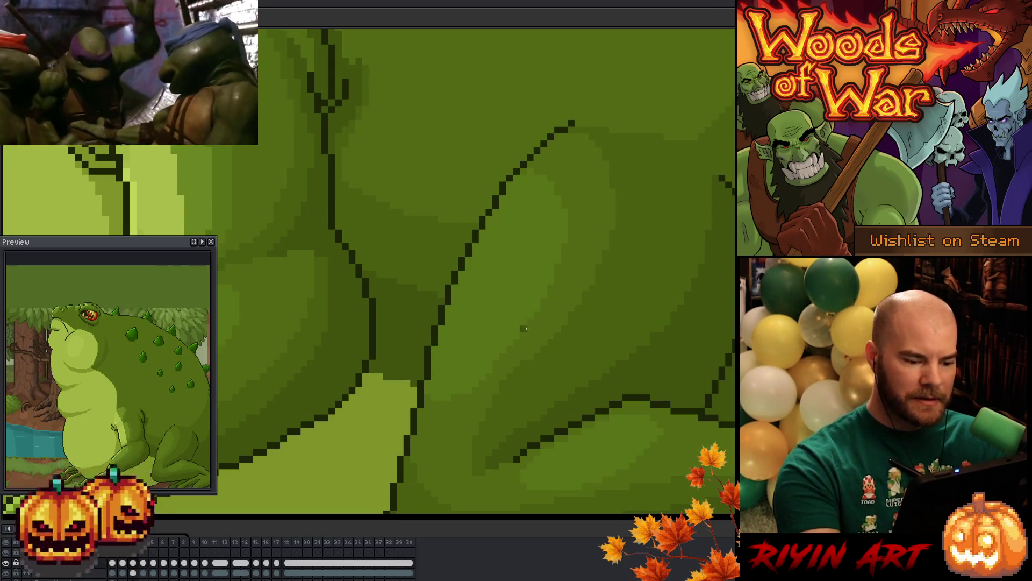
key("Left")
key("Right")
key("Left")
key("Right")
key("Right")
key("Left")
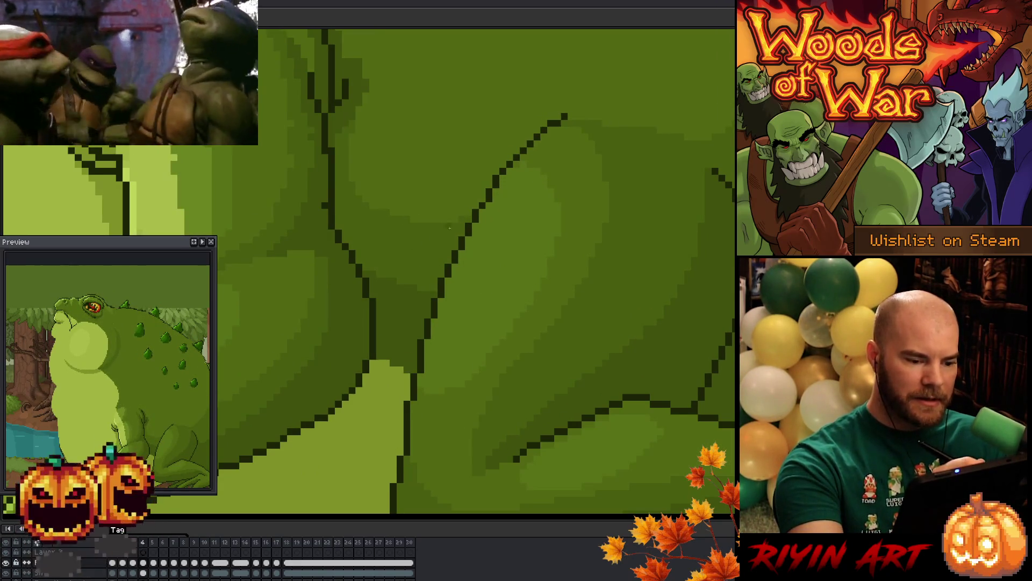
key("Right")
key("Left")
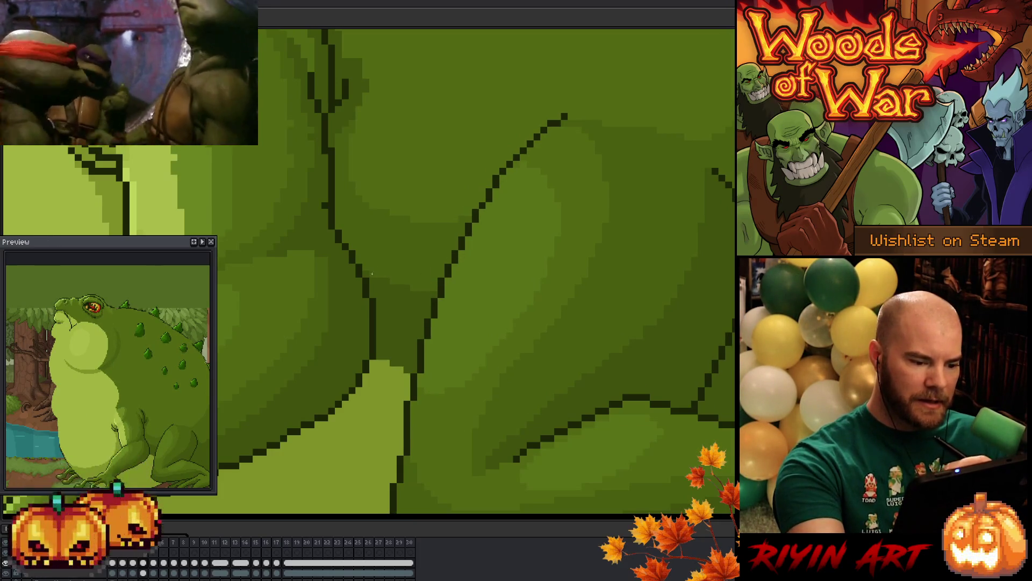
key("Right")
key("Left")
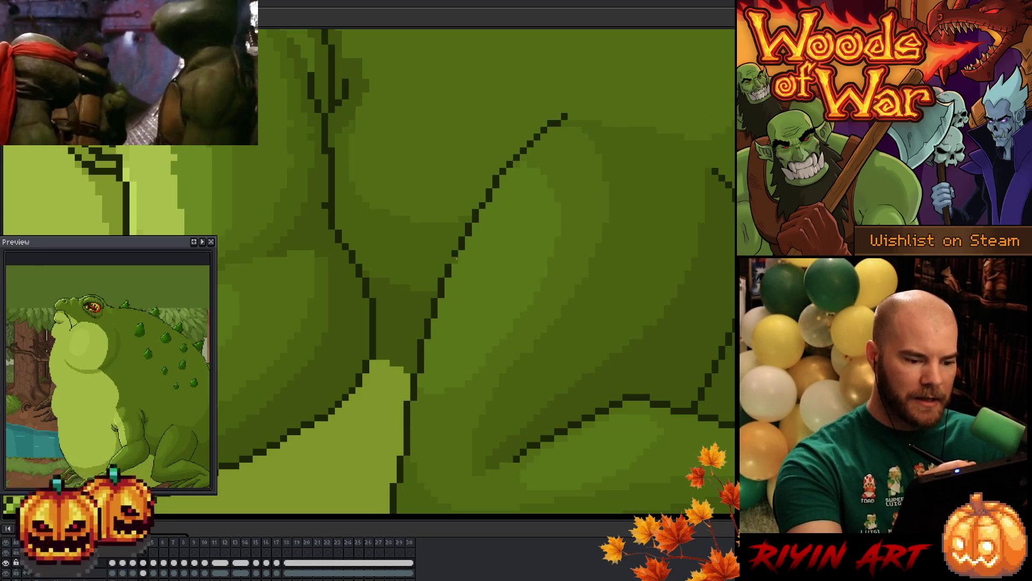
key("Right")
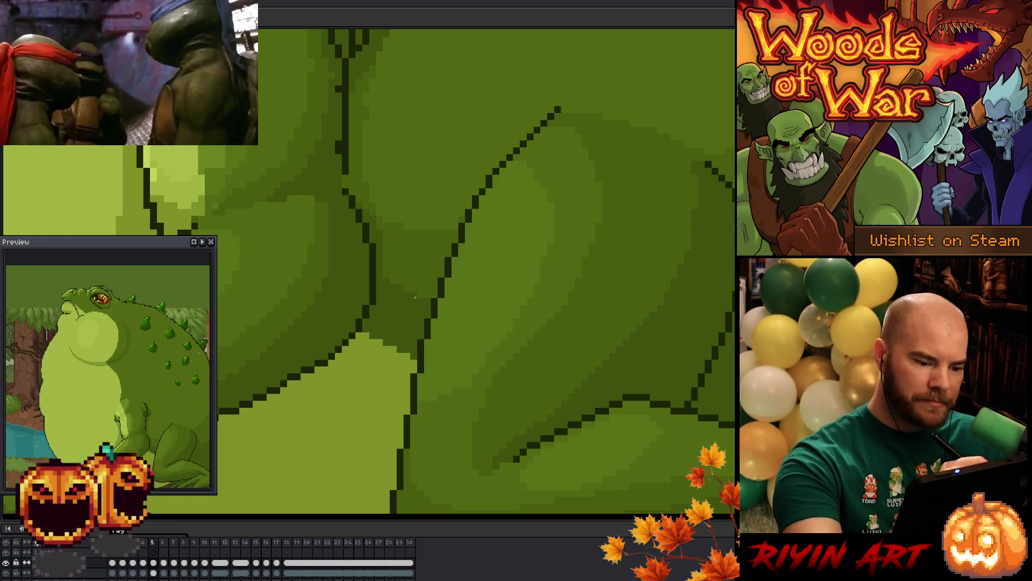
key("Left")
key("Right")
key("Left")
key("Right")
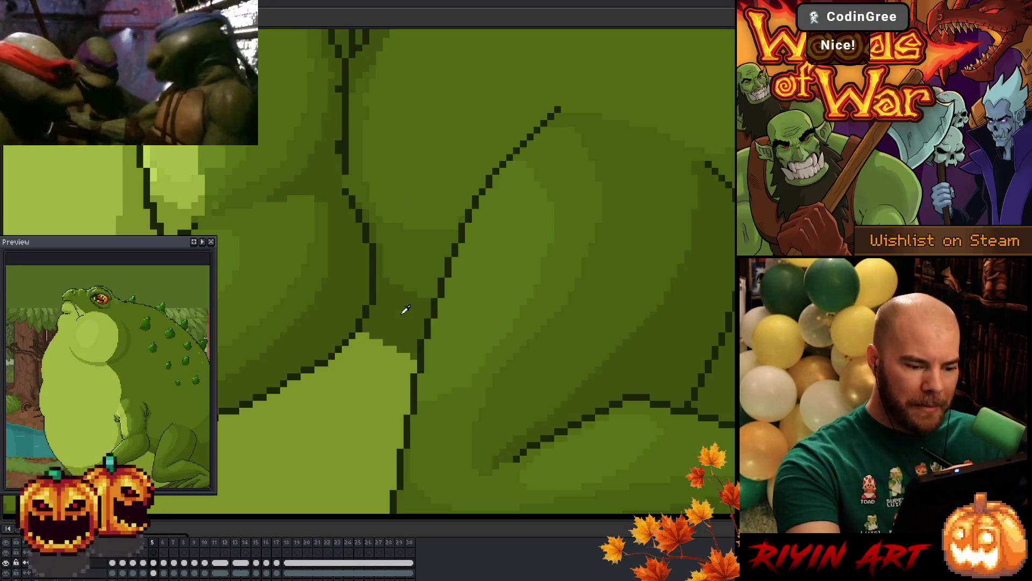
key("Left")
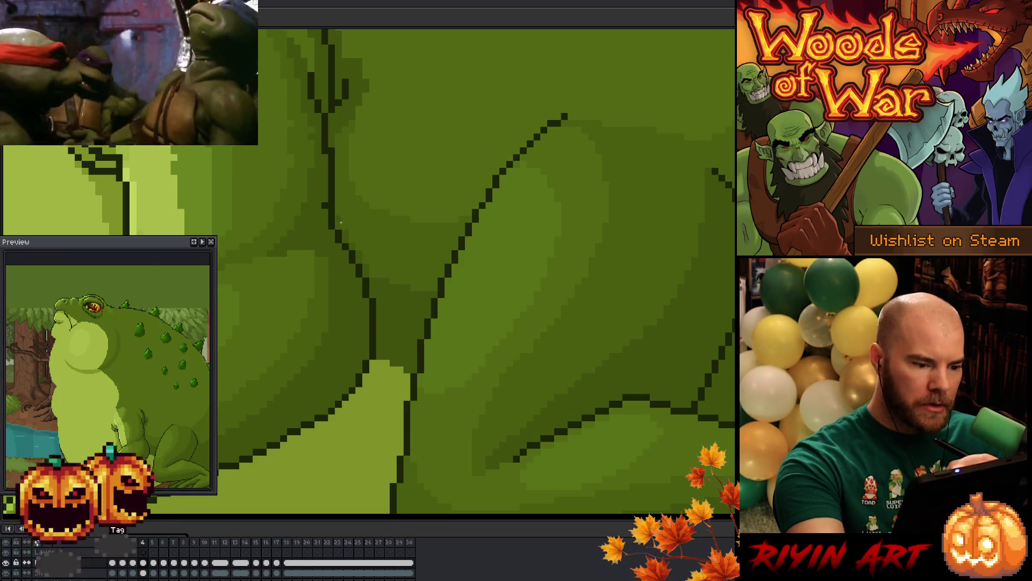
key("Return")
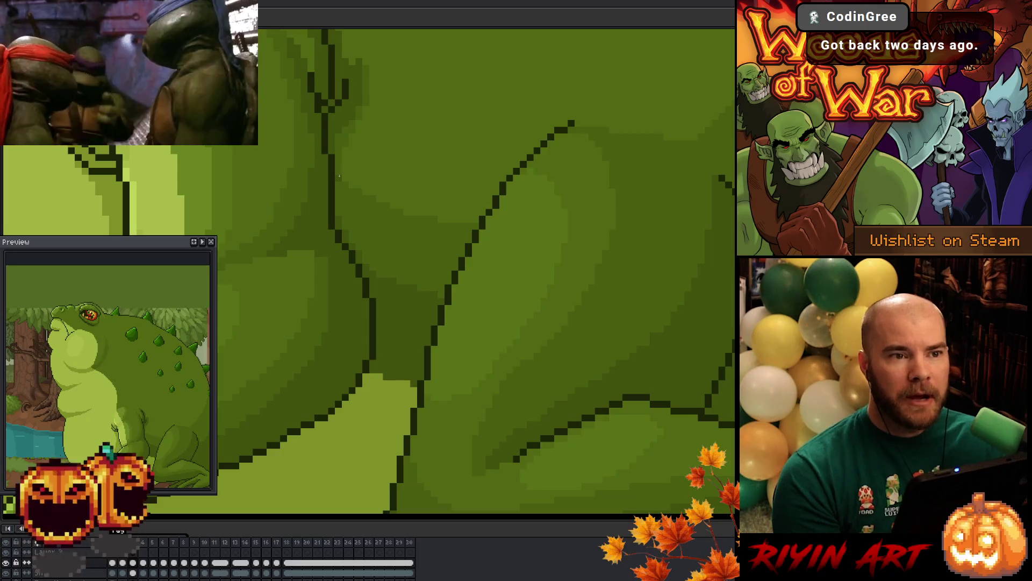
key("Right")
key("Left")
key("Right")
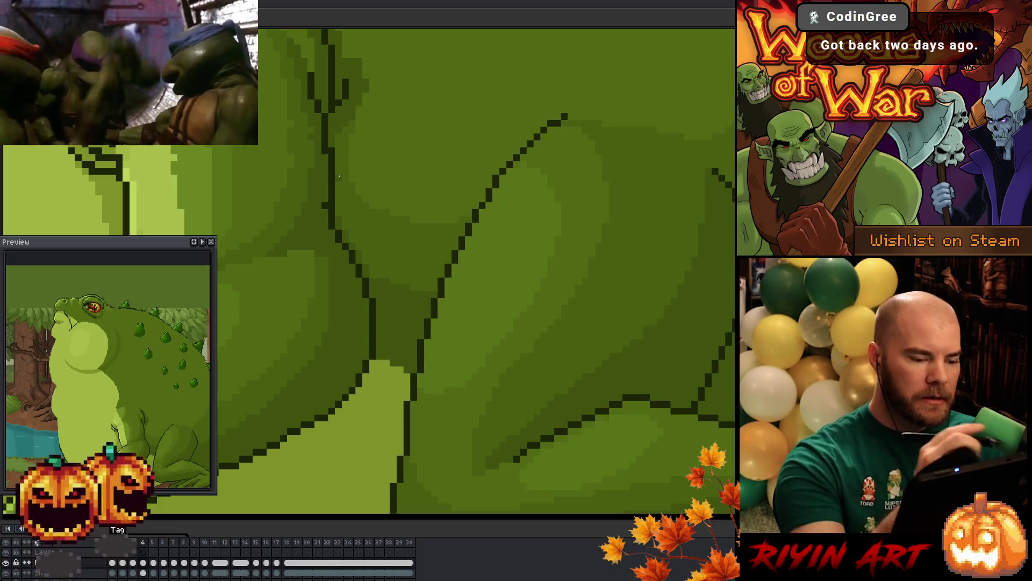
key("Left")
key("Right")
key("Left")
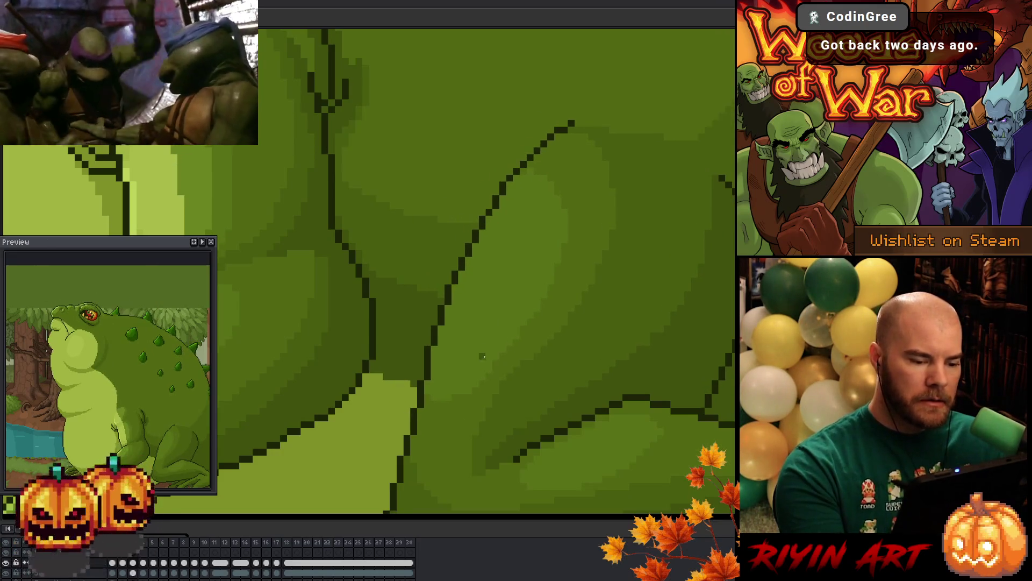
key("Right")
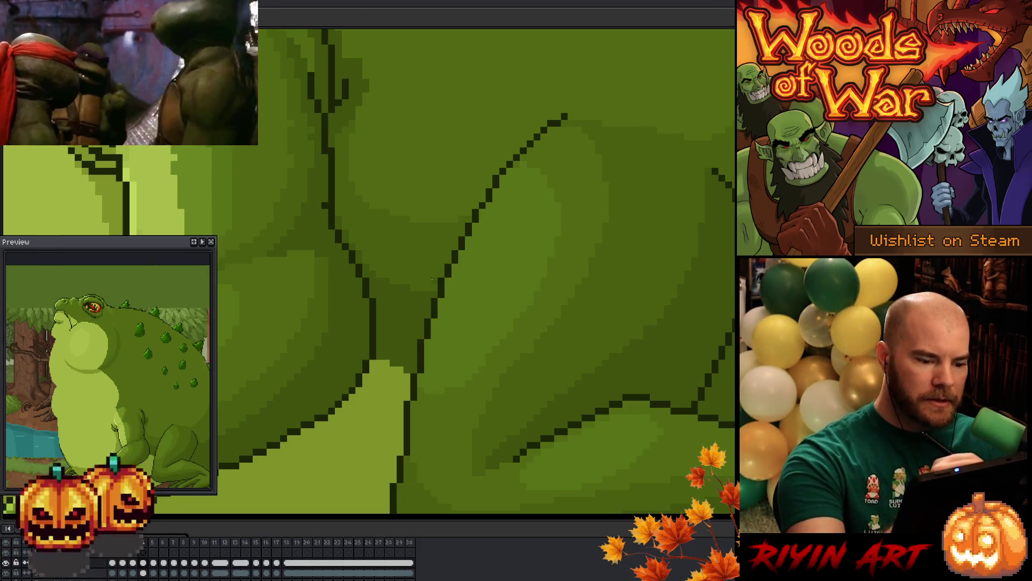
key("Return")
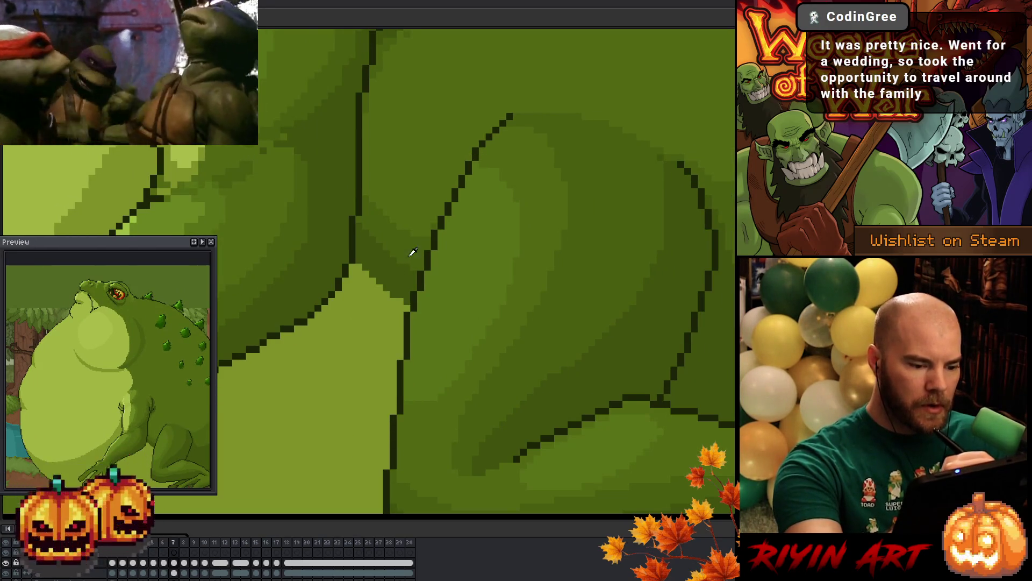
left_click_drag(363, 237, 409, 280)
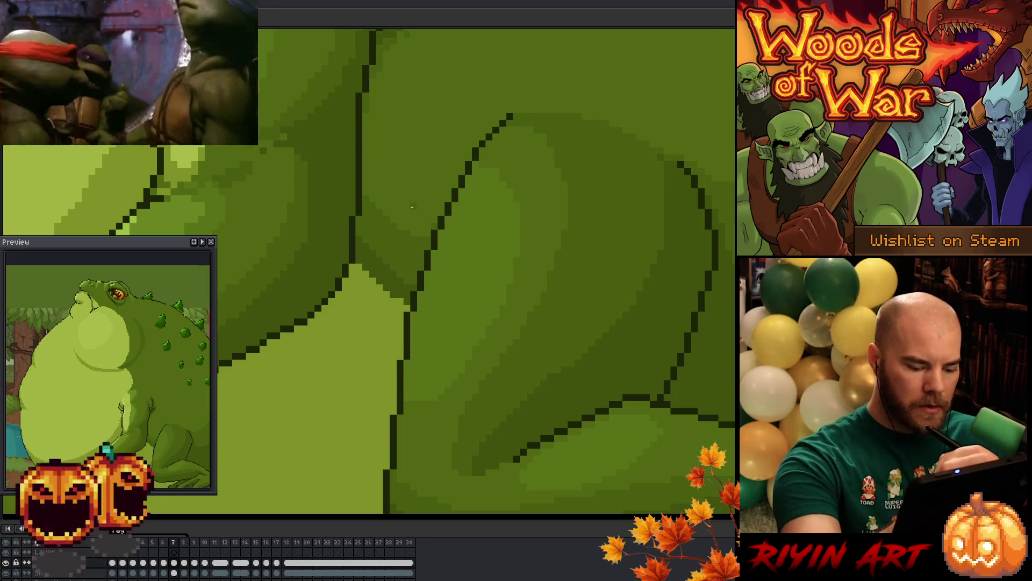
Flip between frames 6, 7 and 8 comparing belly outlines, then move to frame 5
key("comma")
key("period")
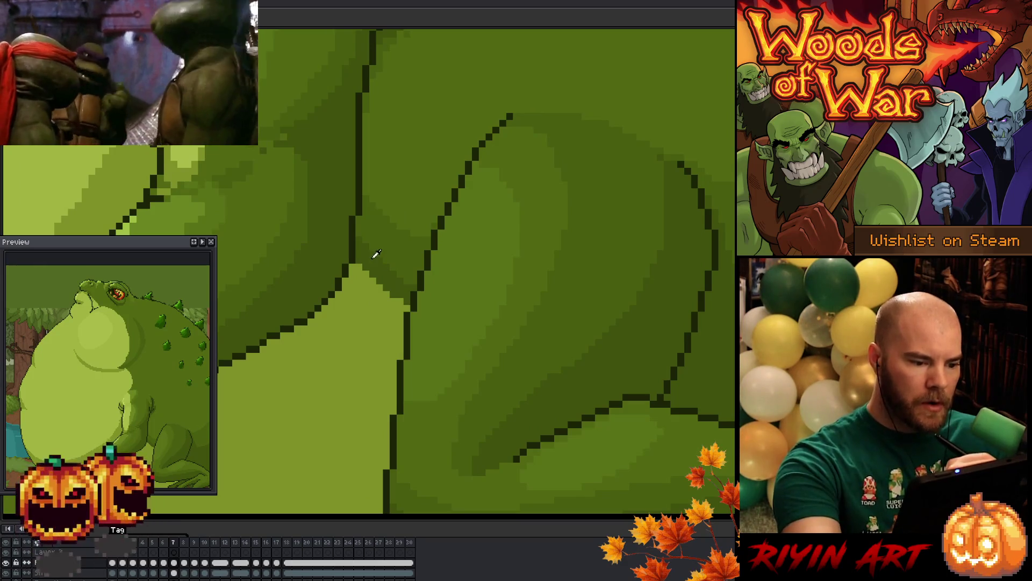
key("comma")
key("period")
key("period")
key("comma")
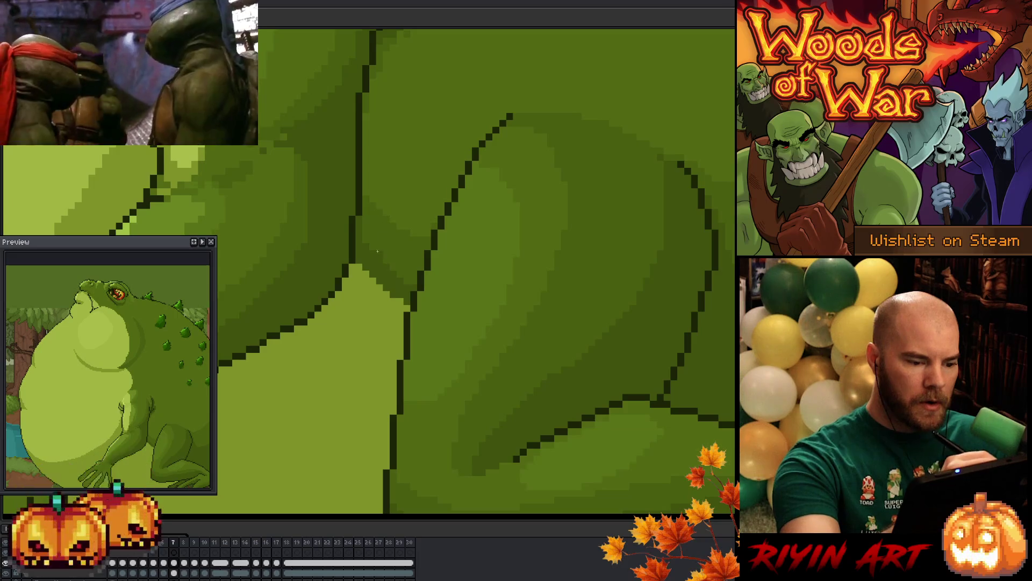
key("period")
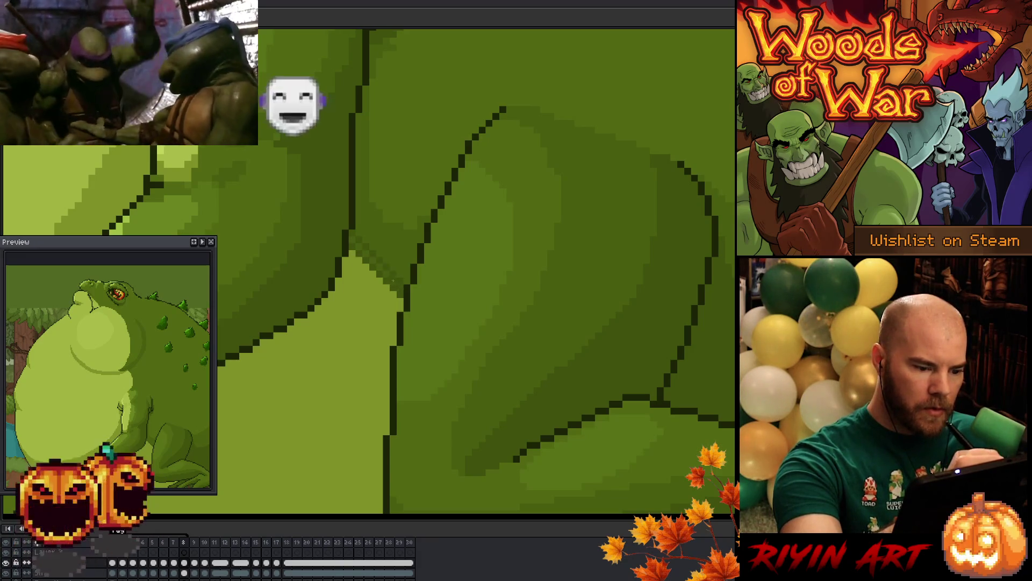
key("comma")
key("period")
key("period")
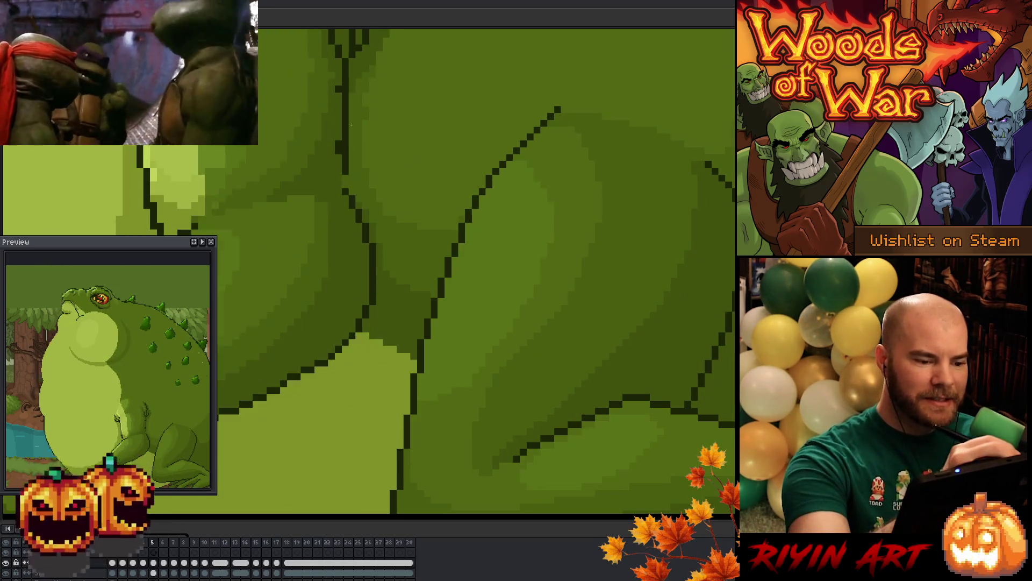
Draw a dark outline down the belly's right edge and check it against frames 4 and 5
left_click_drag(365, 121, 379, 194)
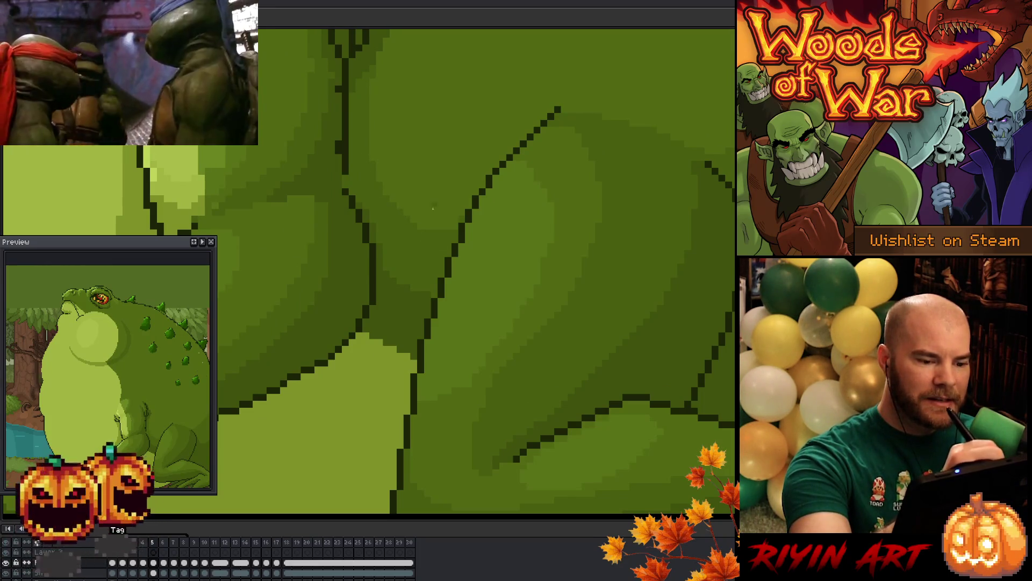
key("Left")
key("Right")
key("Left")
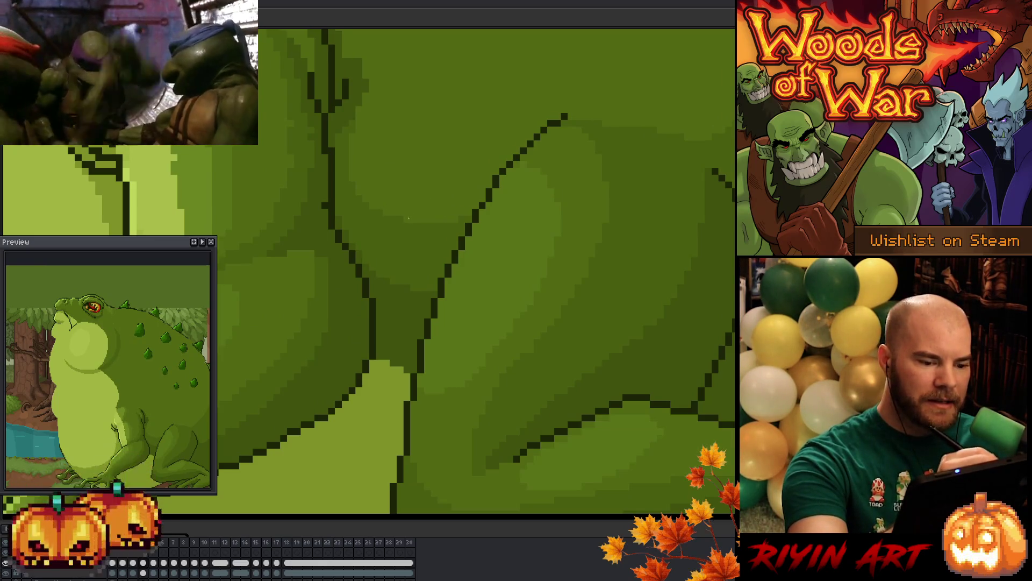
key("Left")
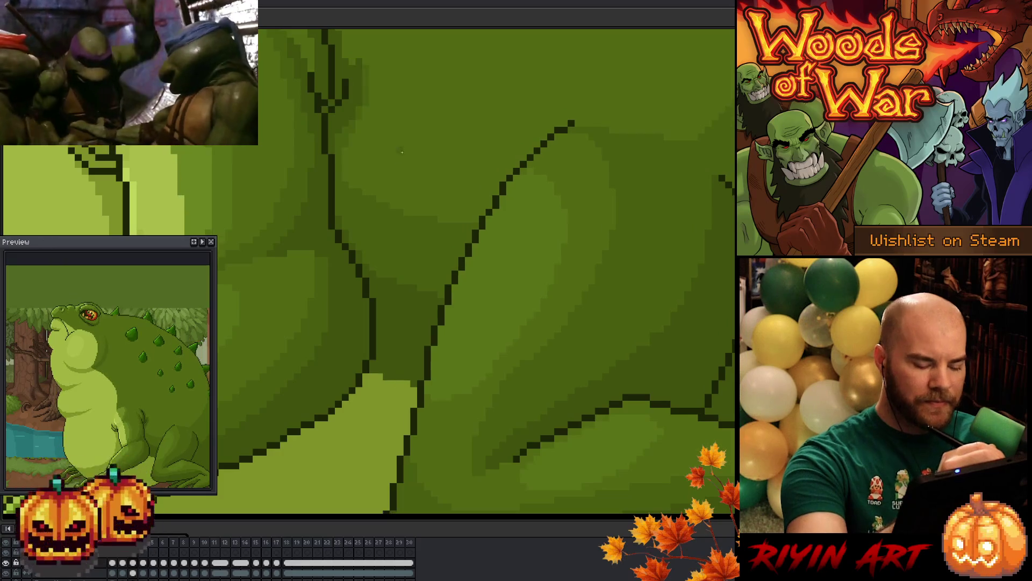
key("Left")
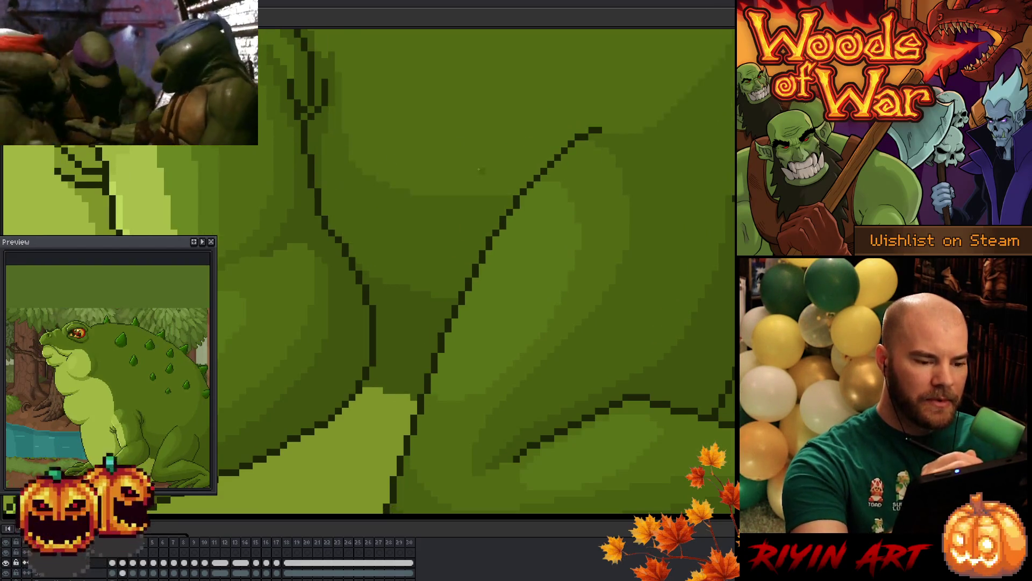
key("Left")
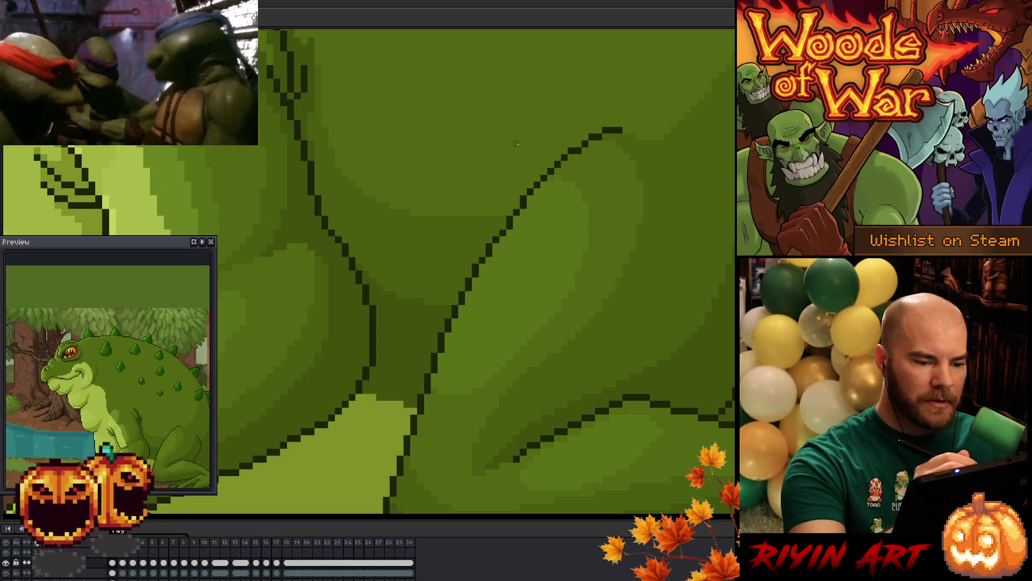
Toggle rapidly between neighbouring frames to compare linework, ending on the raised-head pose
key("Left")
key("Left")
key("Right")
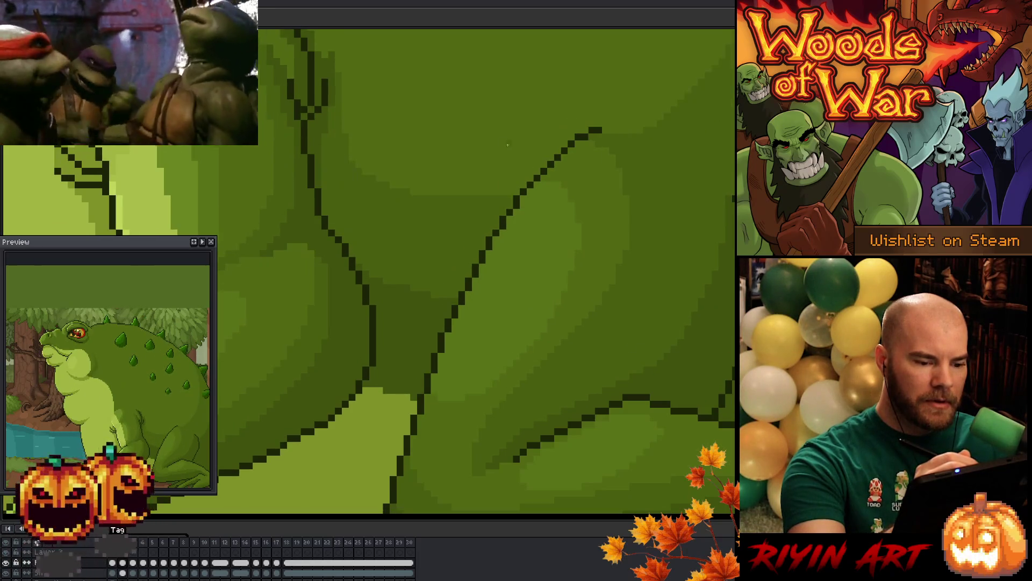
key("Right")
key("Left")
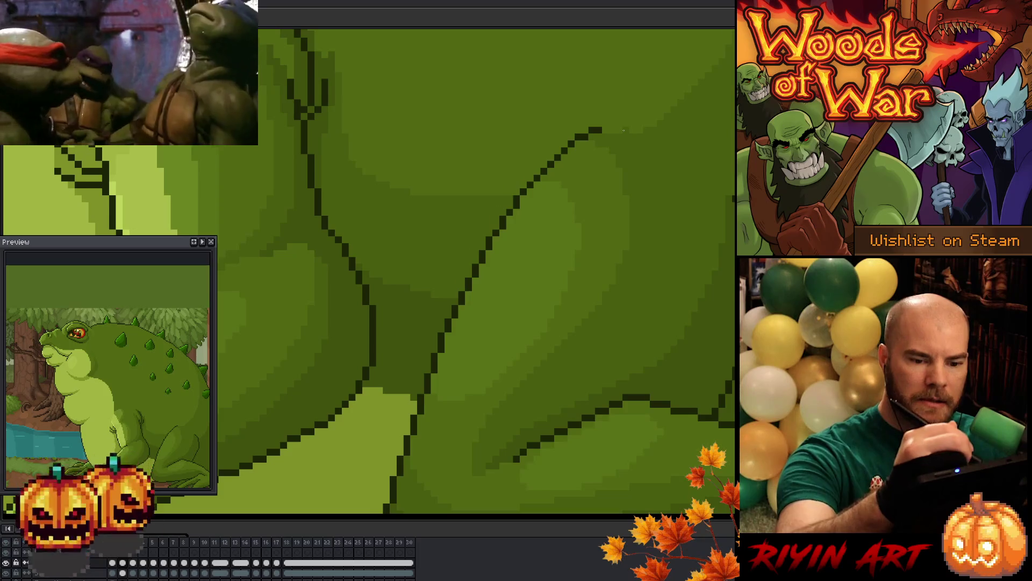
key("Right")
key("Left")
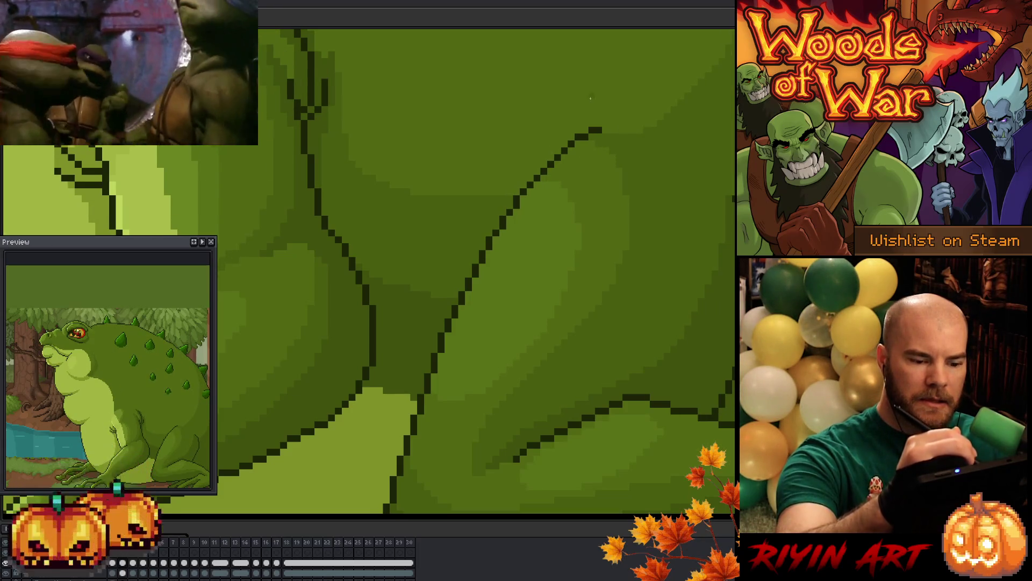
key("Left")
key("Right")
key("Left")
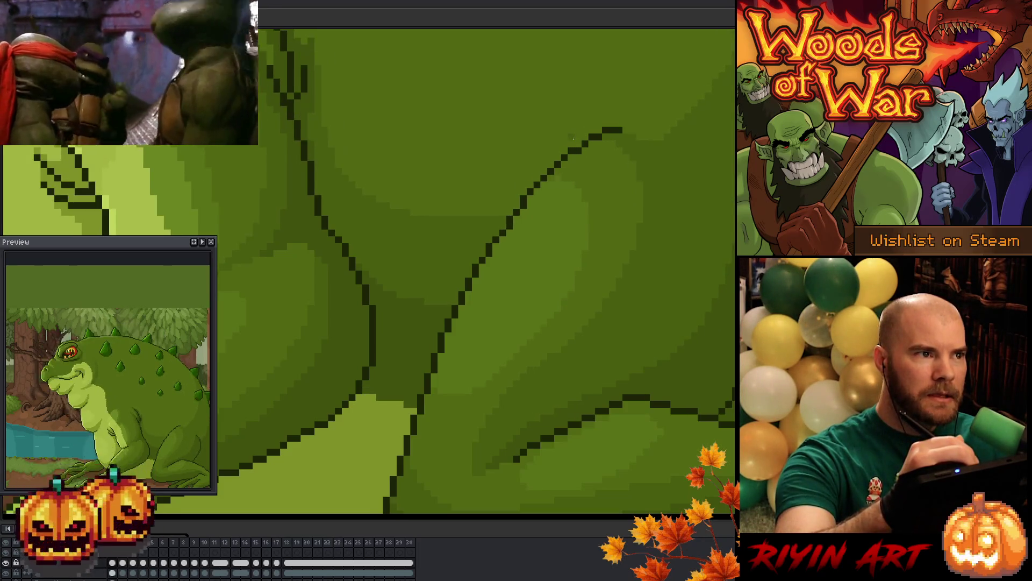
key("Right")
key("Left")
key("Right")
key("Left")
key("Right")
key("Left")
key("Right")
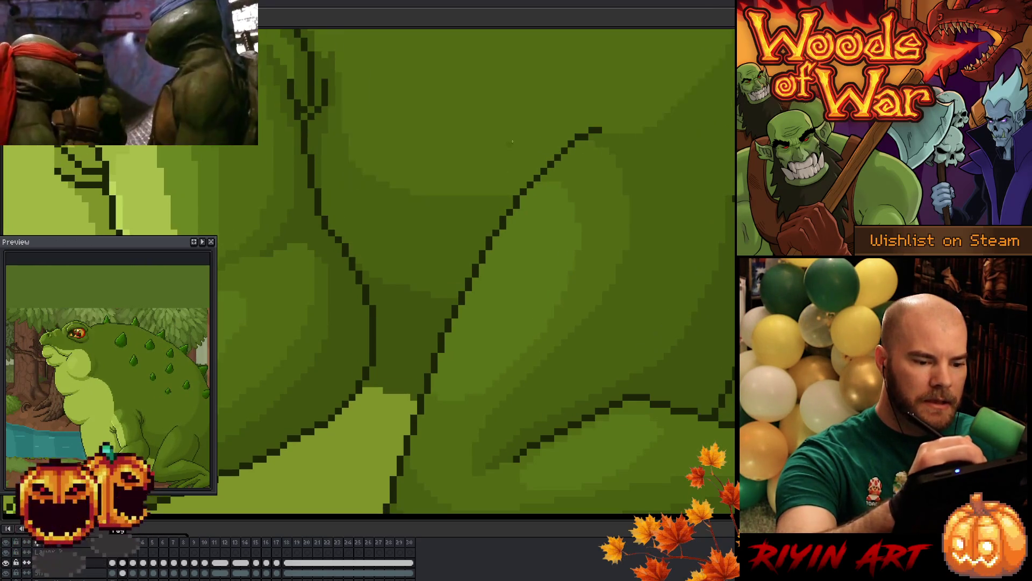
key("Right")
key("Left")
key("Right")
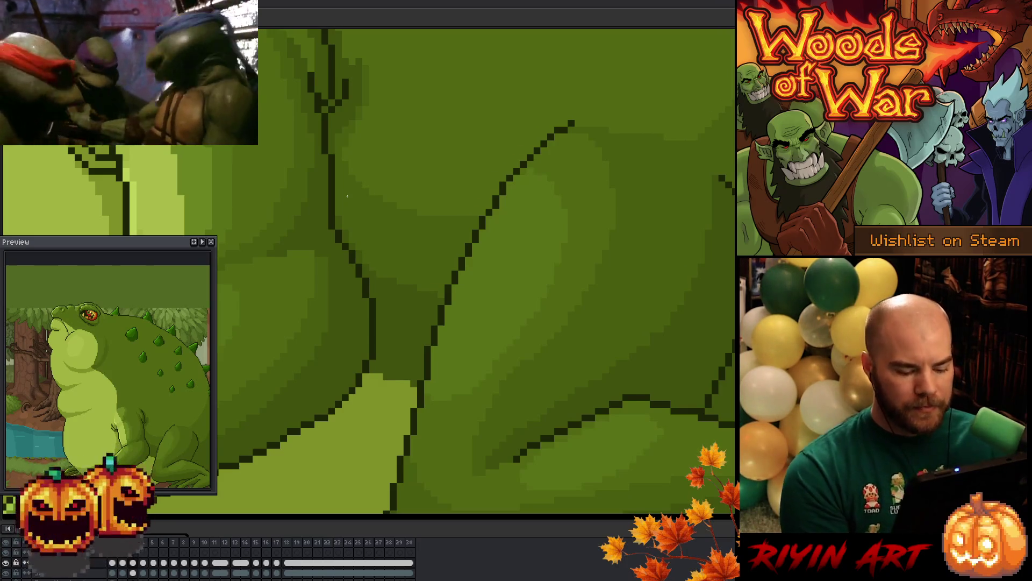
Play the animation, then try a lighter shading stroke across the belly and undo it
key("Return")
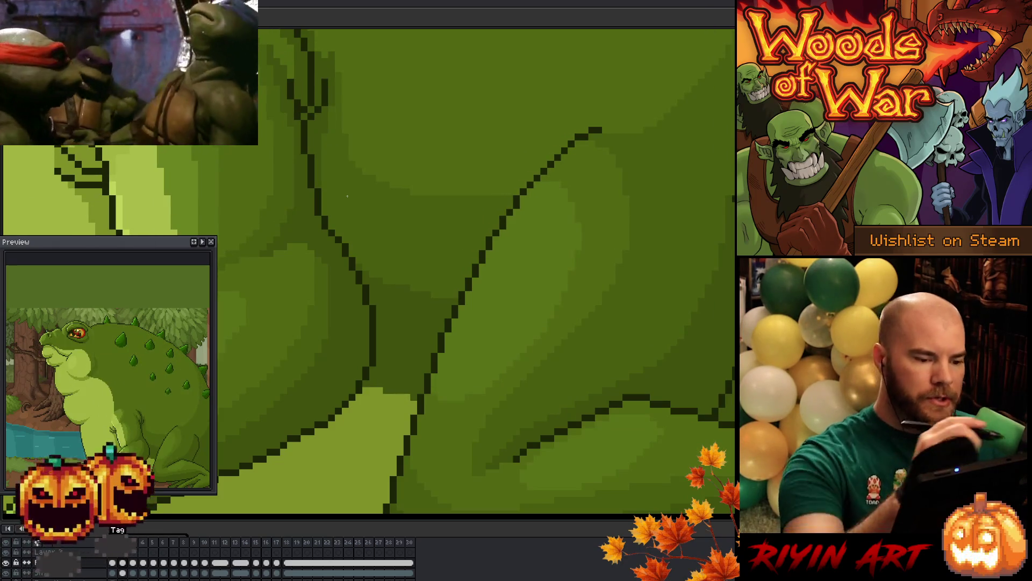
mouse_move(357, 168)
left_mouse_down()
mouse_move(405, 200)
mouse_move(507, 206)
left_mouse_up()
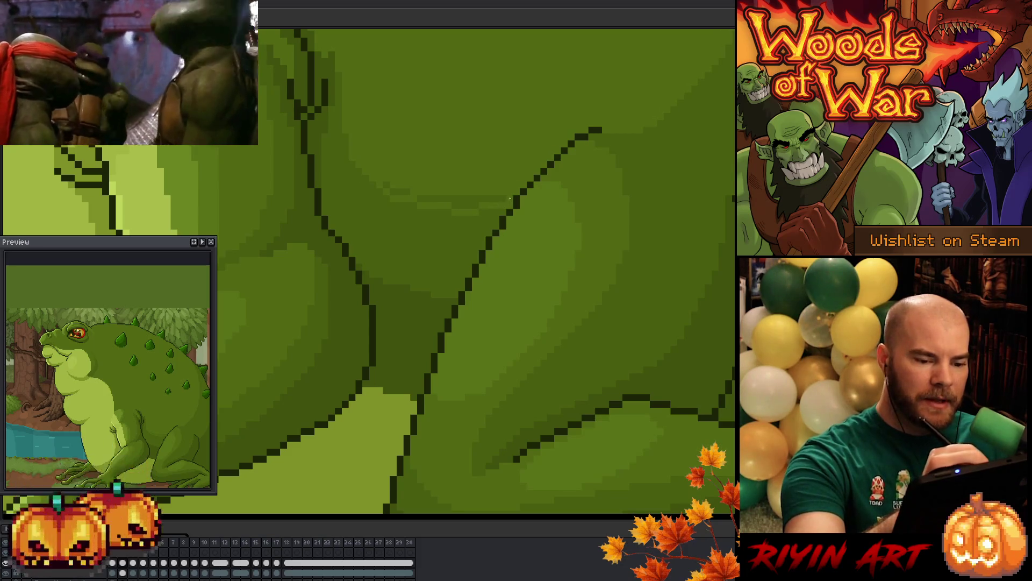
key("ctrl+z")
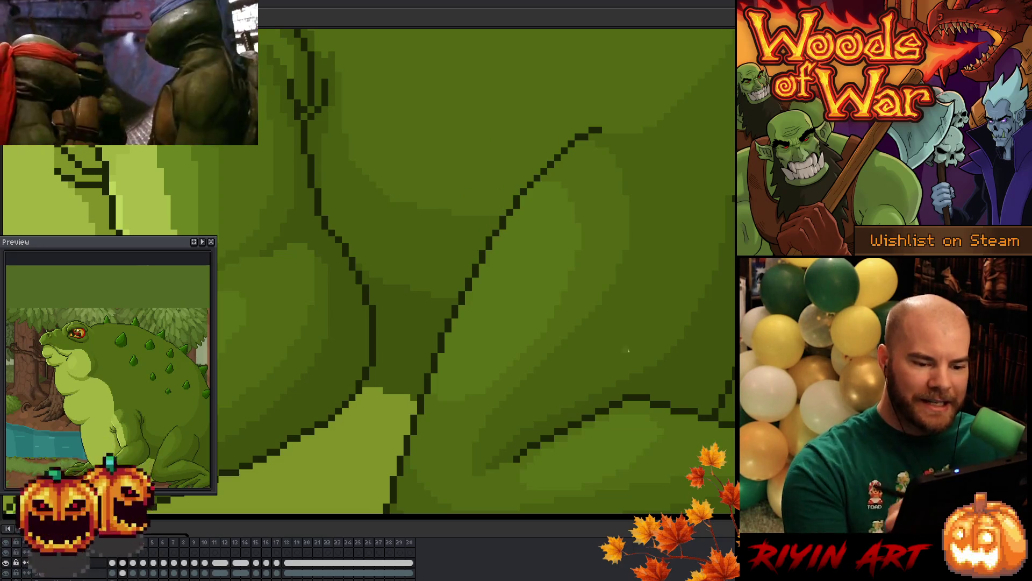
left_click_drag(627, 330, 590, 412)
scroll(590, 412, "down", 1)
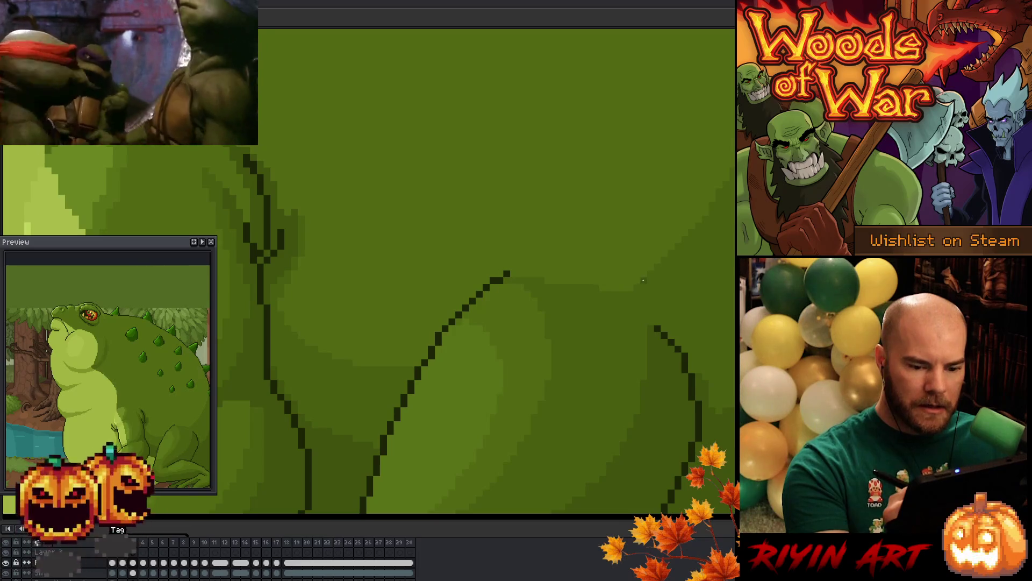
Advance through the animation frames, flashing neighbours to compare the leg outlines
key("Right")
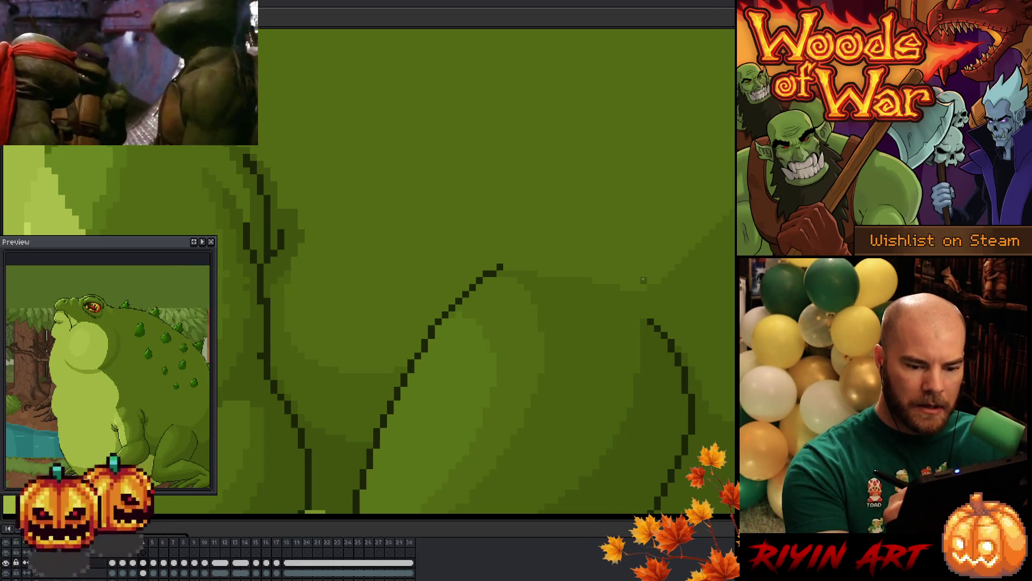
key("Right")
key("Right")
key("Right")
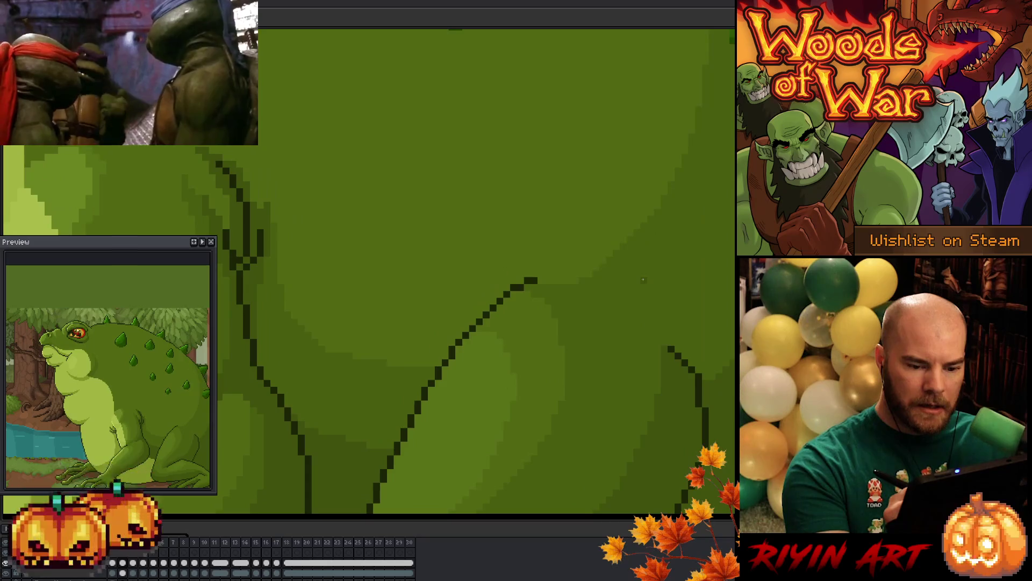
key("Right")
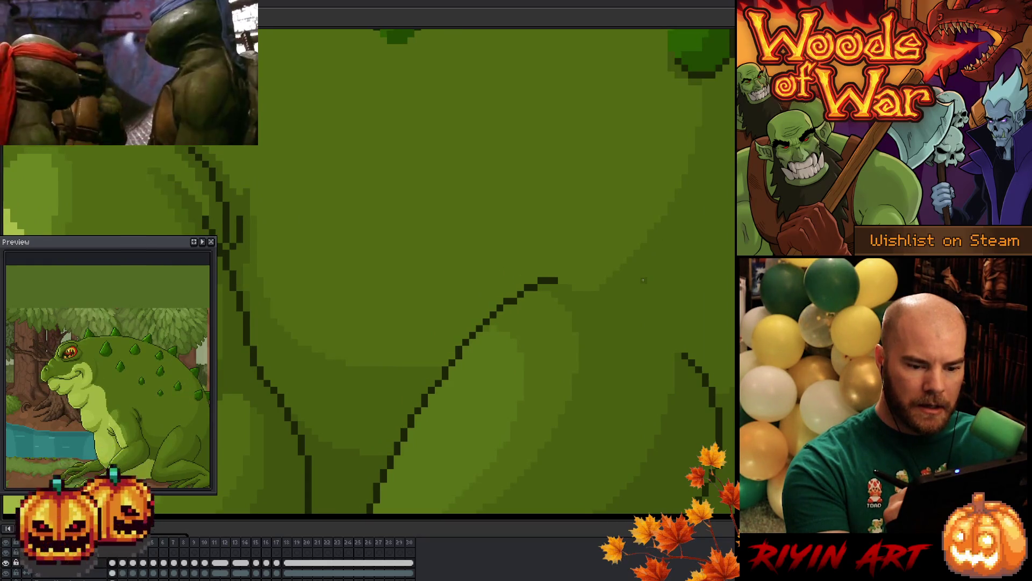
key("Right")
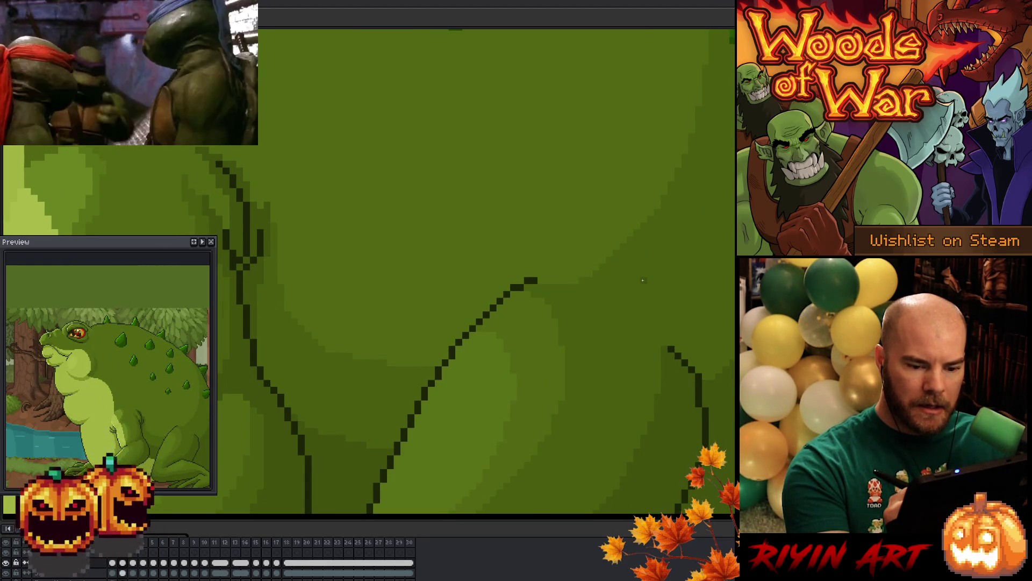
key("Left")
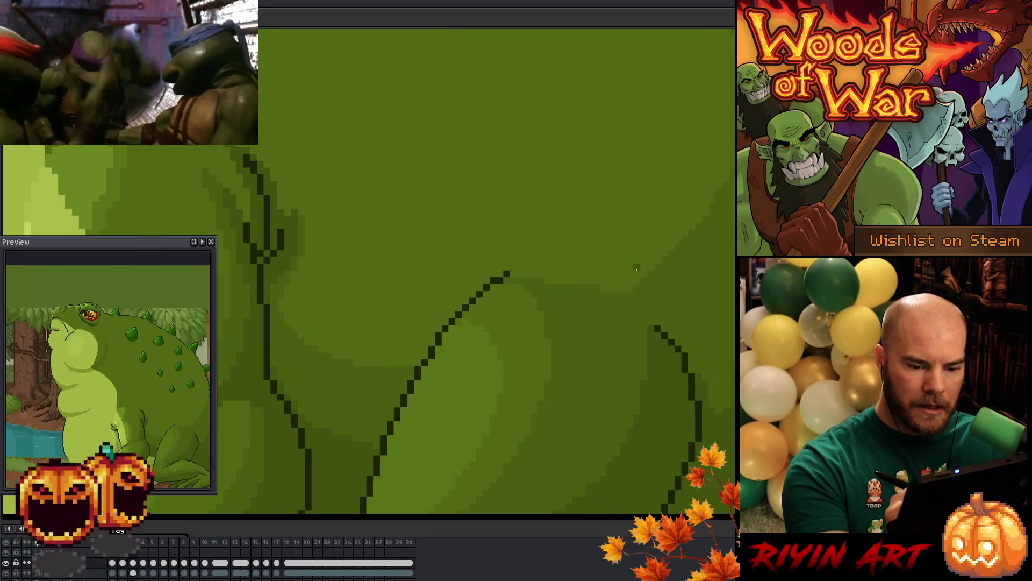
key("Right")
key("Right")
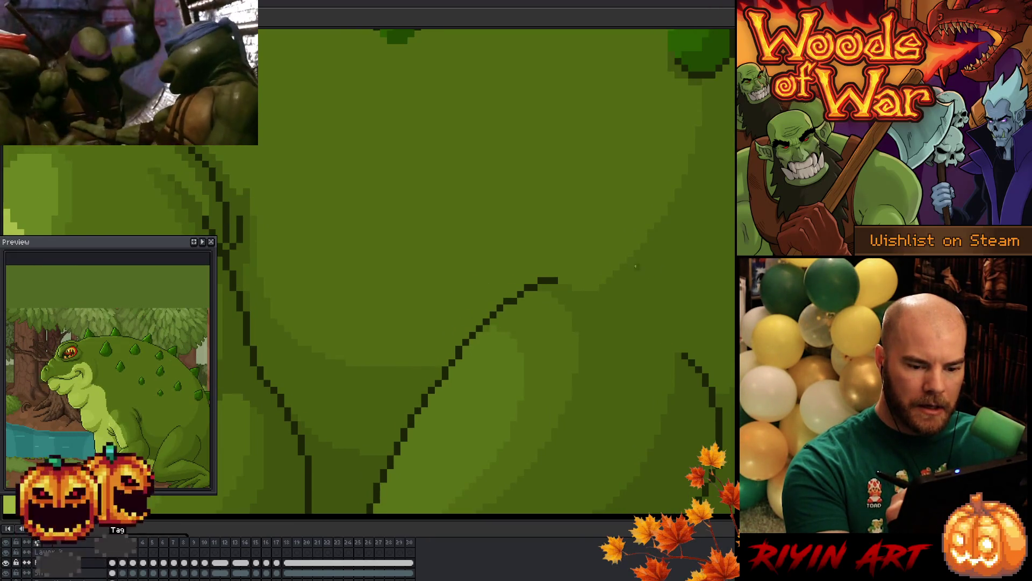
key("Right")
key("Right")
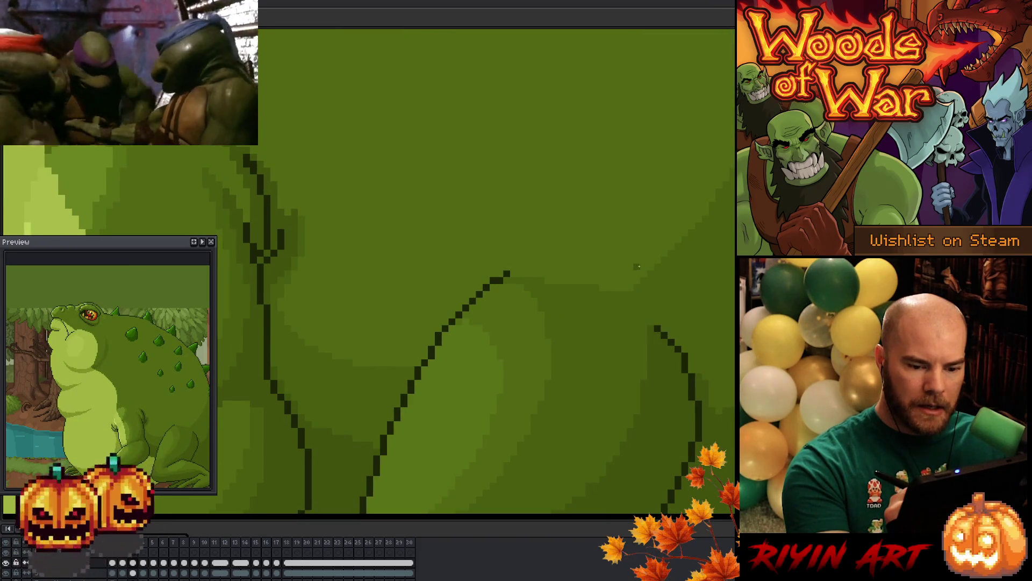
key("Right")
key("Right")
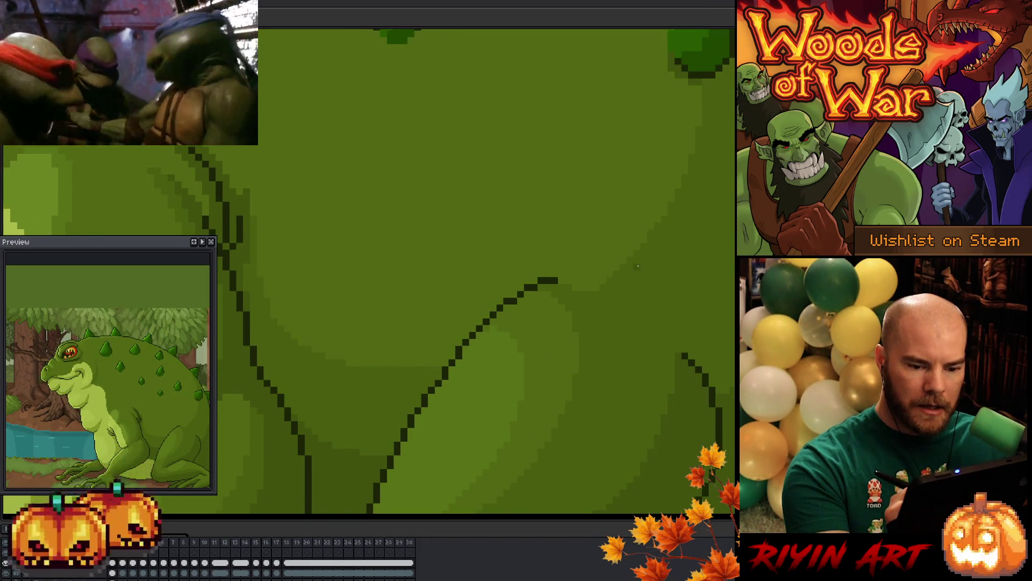
key("Right")
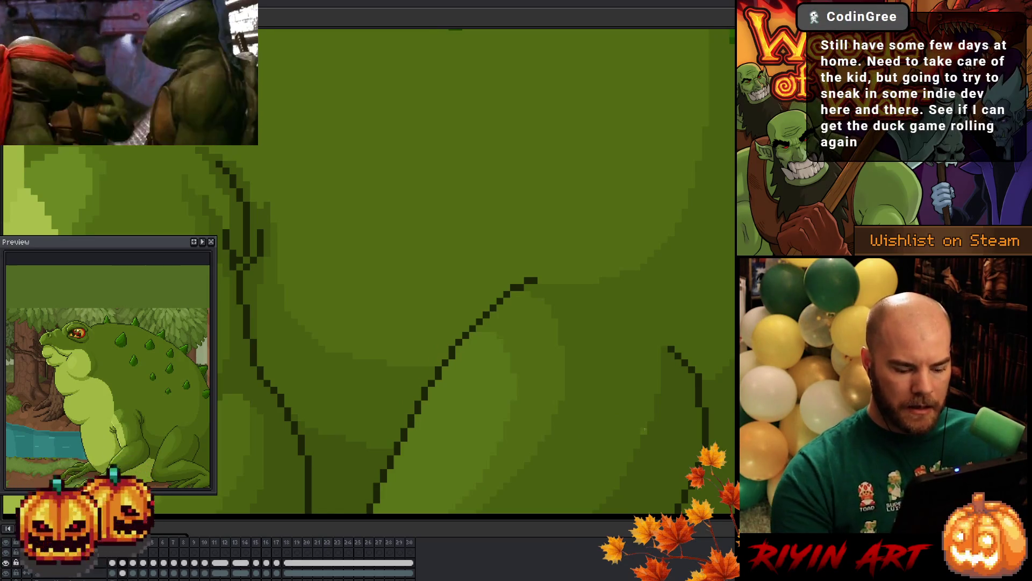
key("Left")
Step forward again to frame 7's fatter pose and the slimmer upright pose
key("Right")
key("Right")
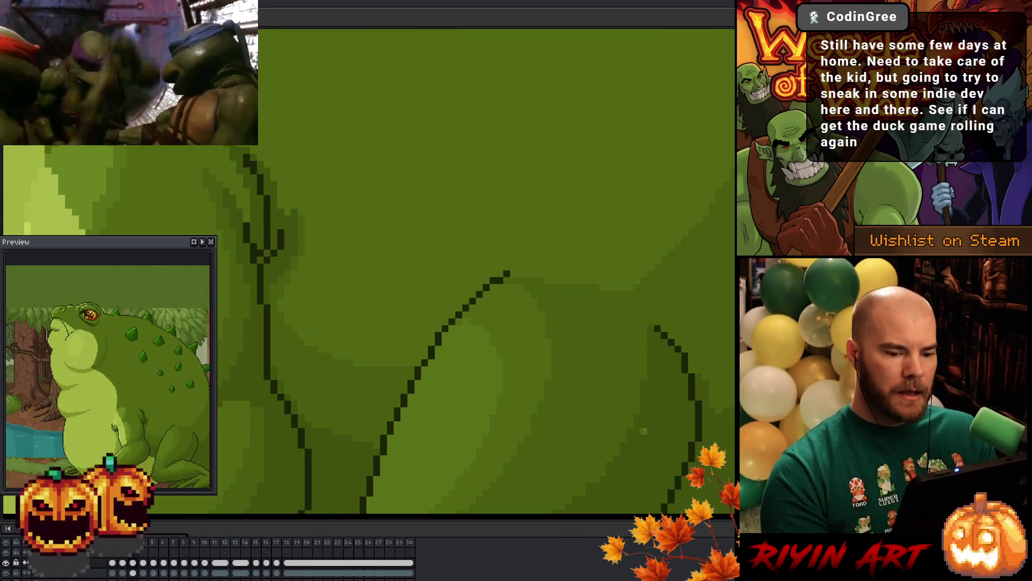
key("Right")
key("Right")
key("Left")
key("Left")
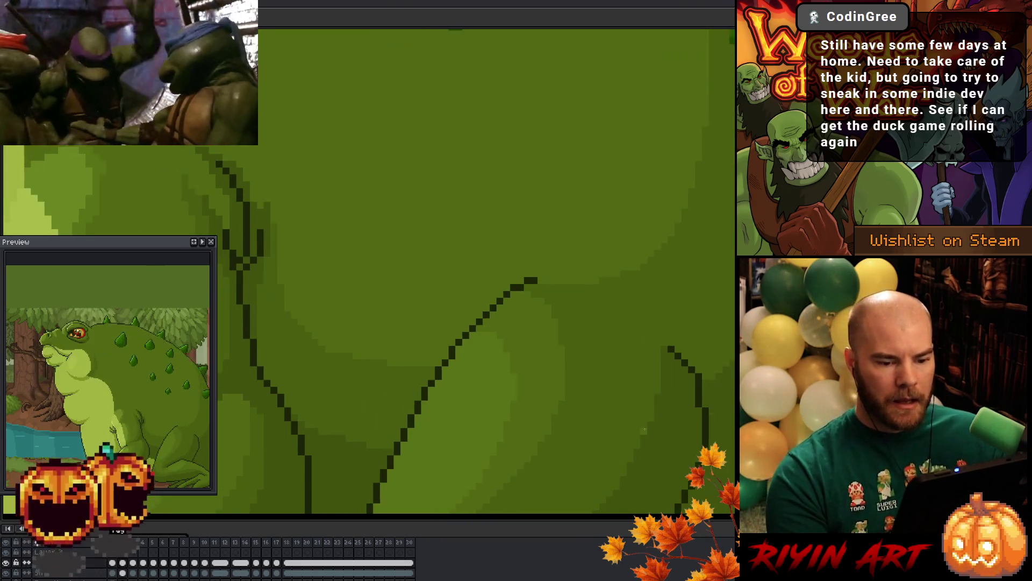
key("Right")
key("Right")
key("Left")
key("Right")
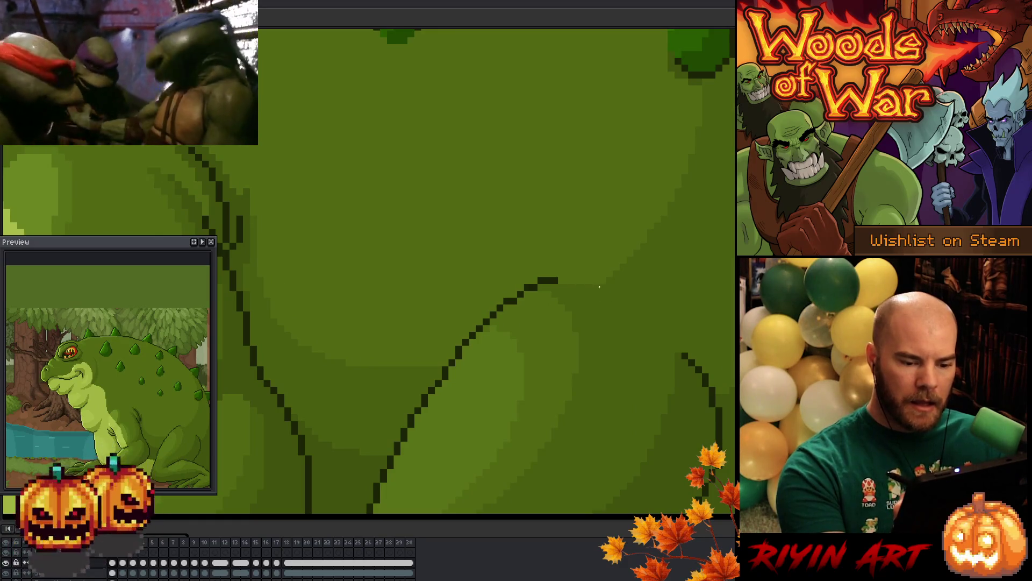
key("Right")
key("Right")
key("Right")
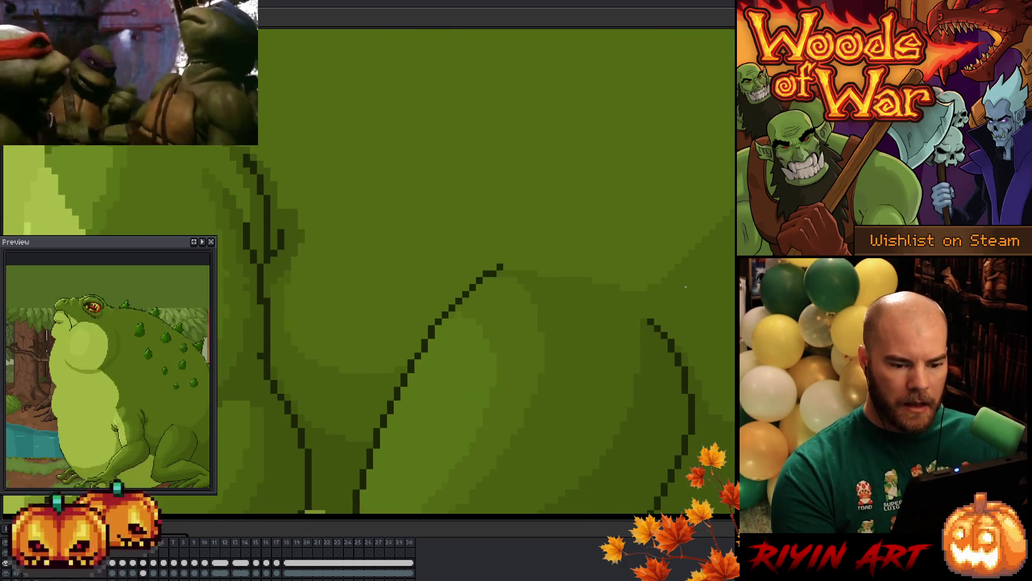
key("Right")
key("Right")
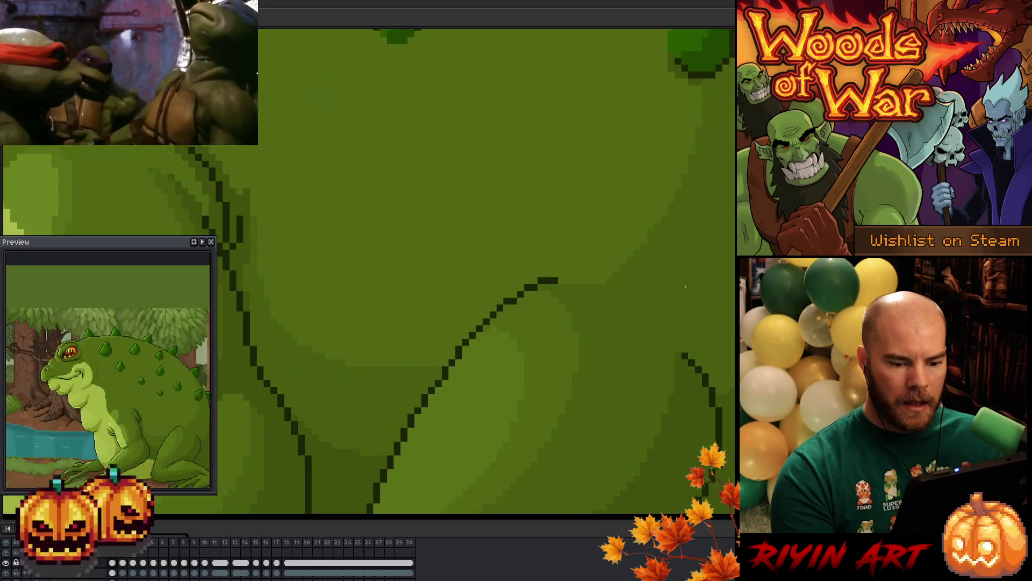
Flip between frames 5 to 8 to compare, ending on frame 4
key("Left")
key("Left")
key("Left")
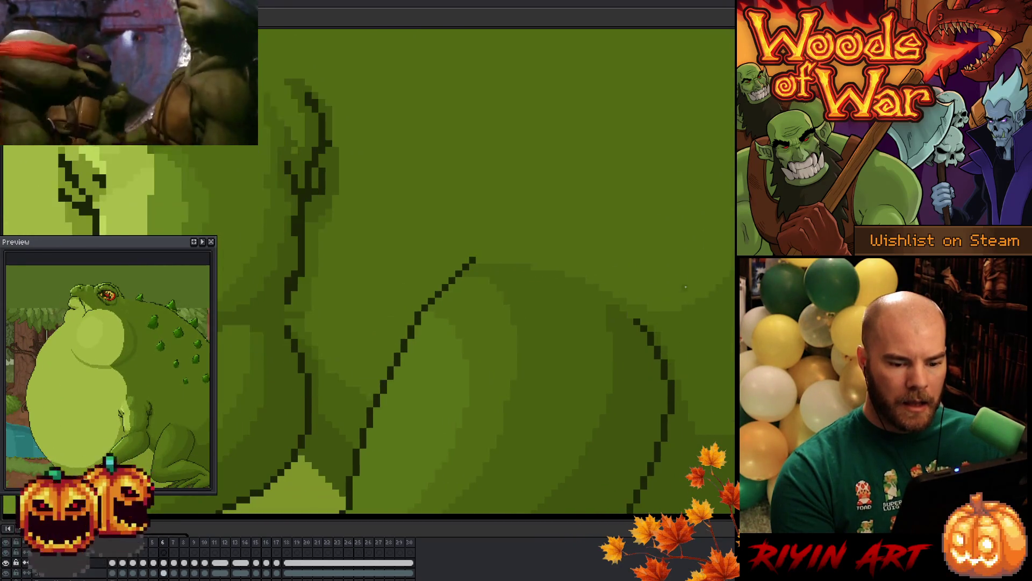
key("Left")
key("Right")
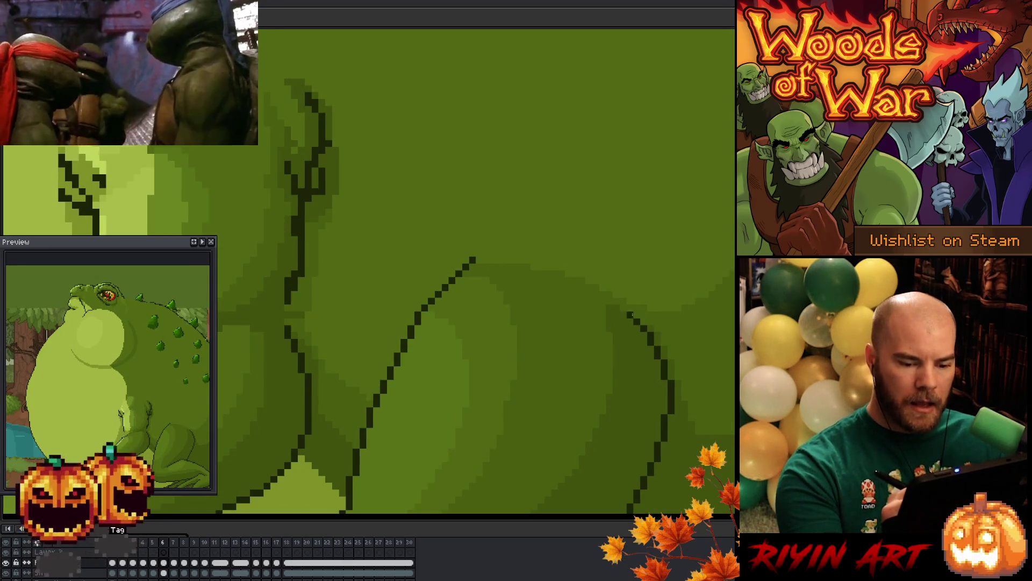
key("Left")
key("Right")
key("Right")
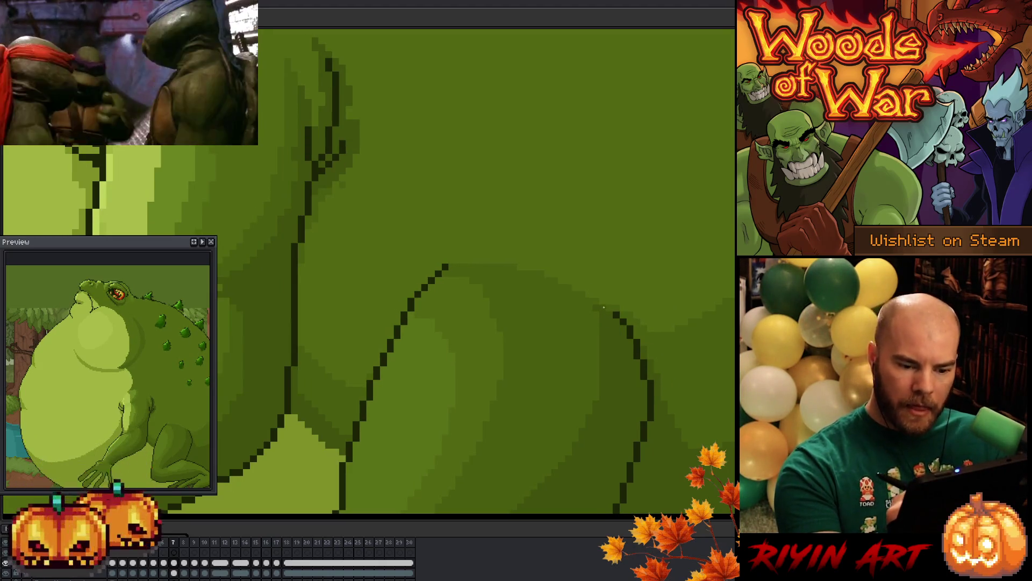
key("Right")
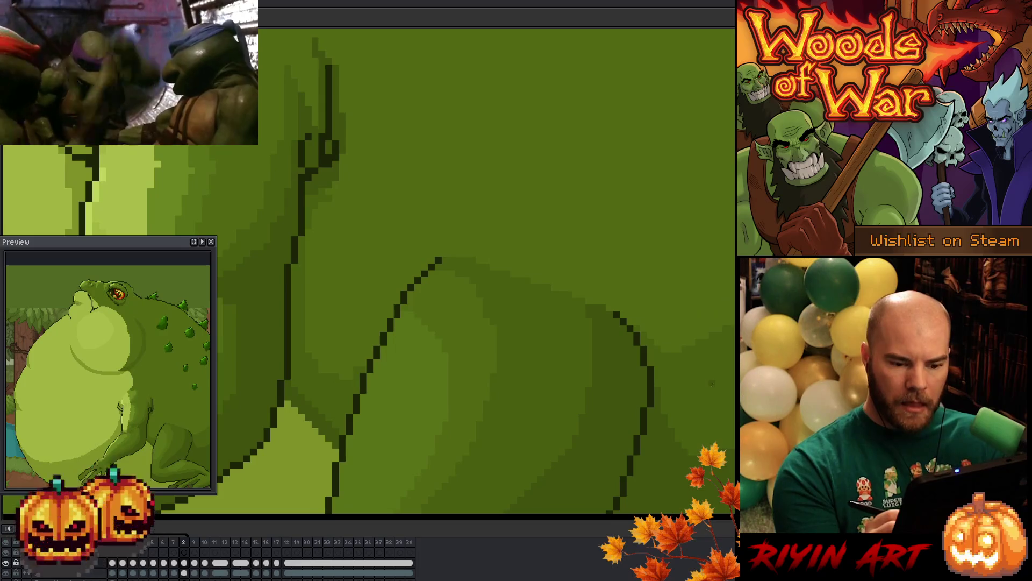
key("Right")
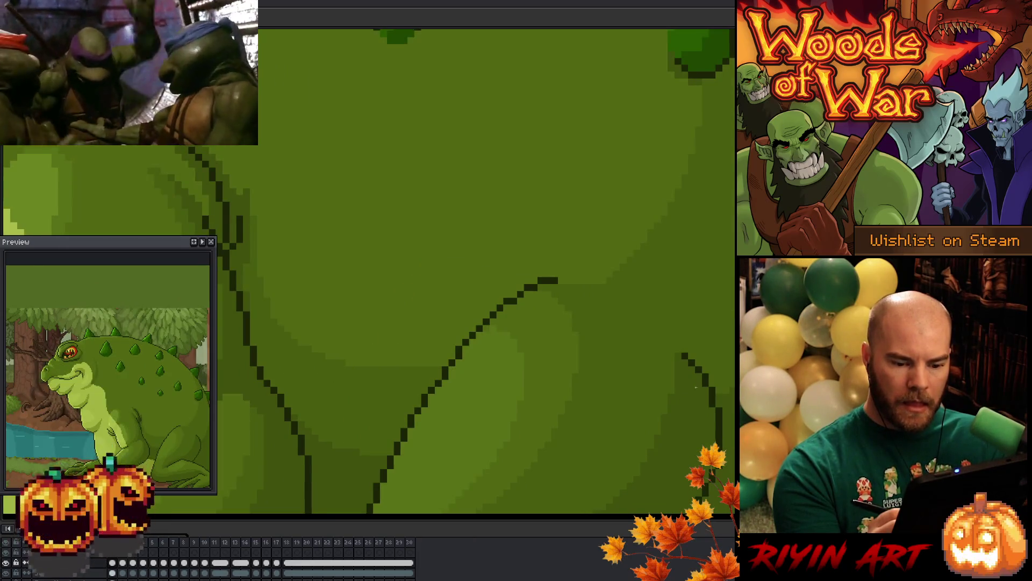
key("Left")
key("Left")
key("Left")
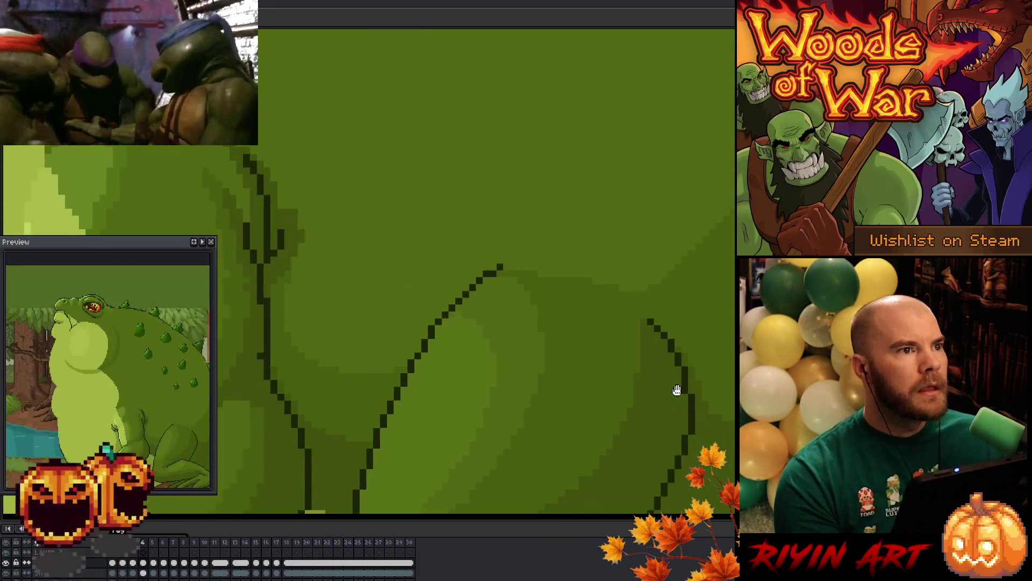
Play the toad's breathing animation, stop it, and save the file with Ctrl+S
scroll(670, 357, "down", 5)
key("Right")
key("Right")
key("Right")
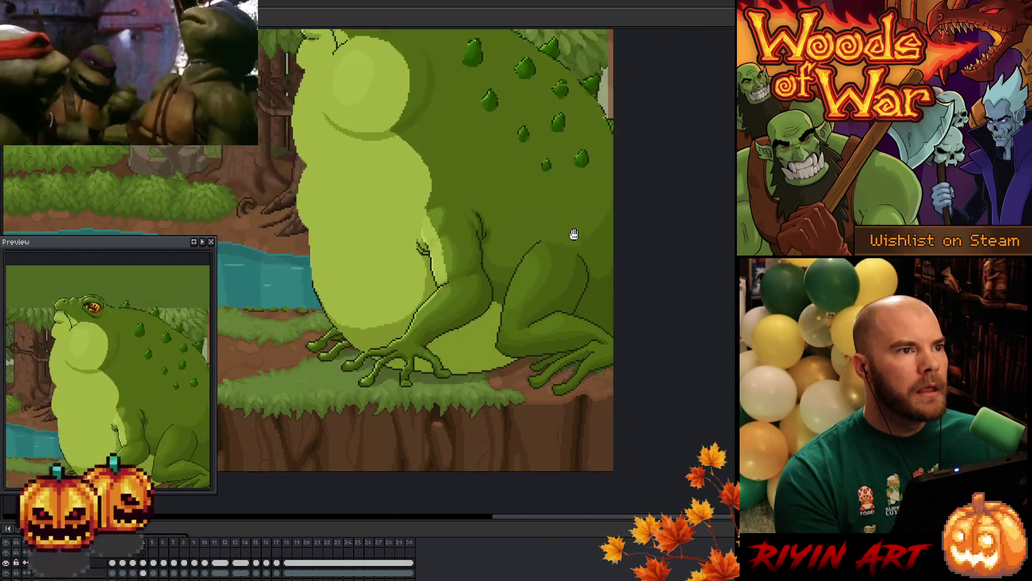
key("Return")
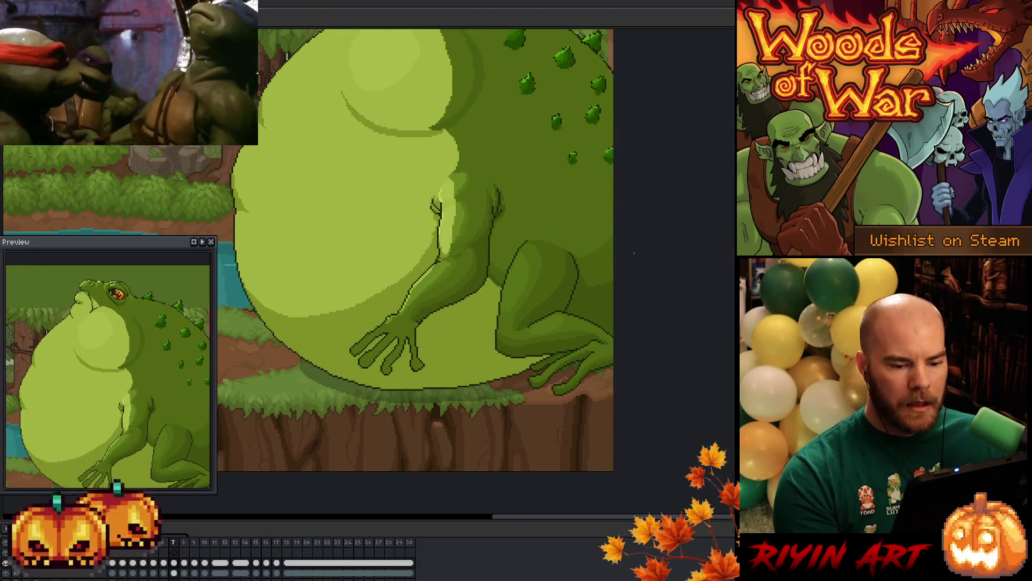
scroll(634, 253, "up", 1)
key("Return")
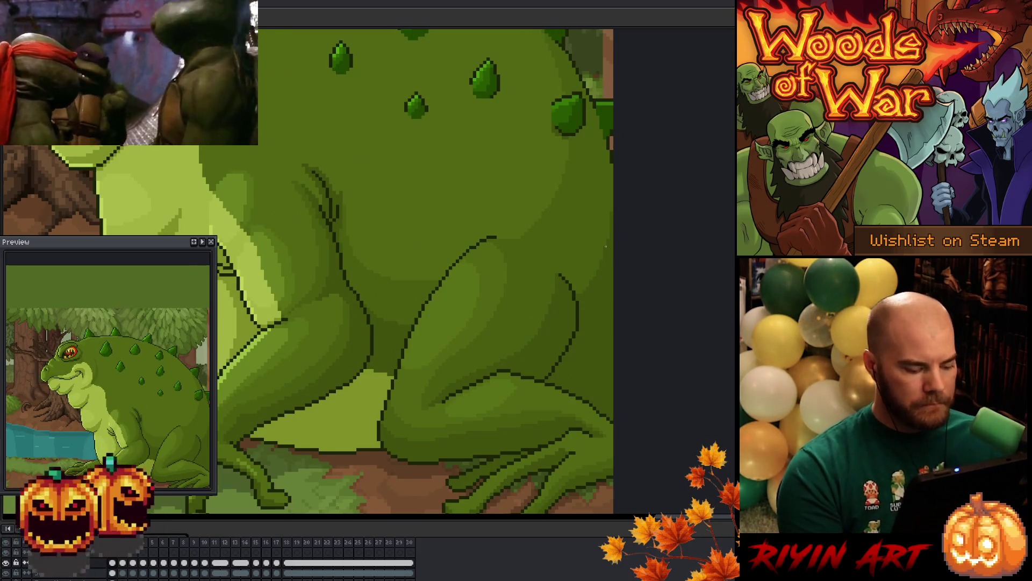
key("ctrl+s")
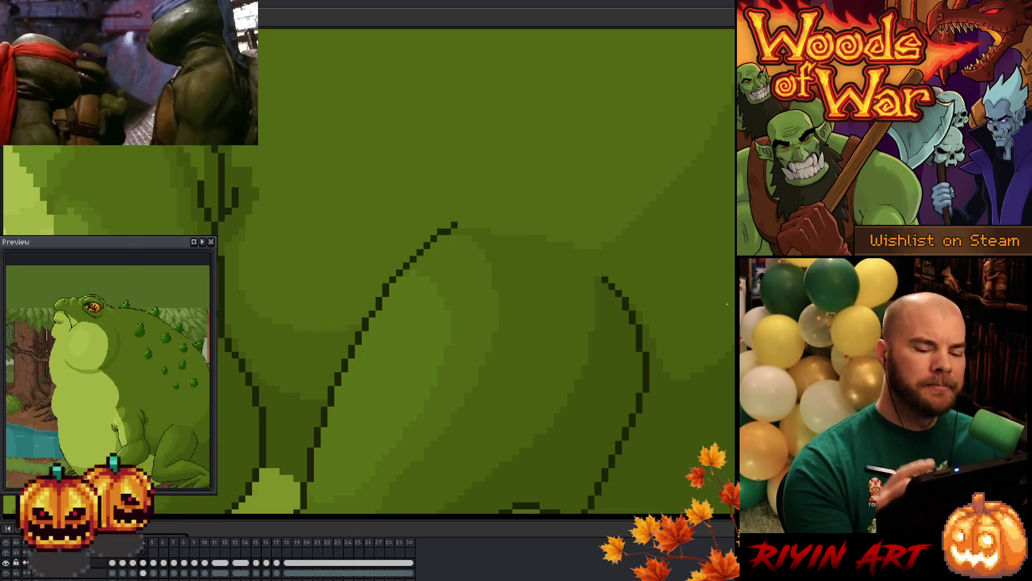
mouse_move(590, 421)
left_mouse_down()
mouse_move(633, 316)
mouse_move(594, 367)
mouse_move(591, 339)
left_mouse_up()
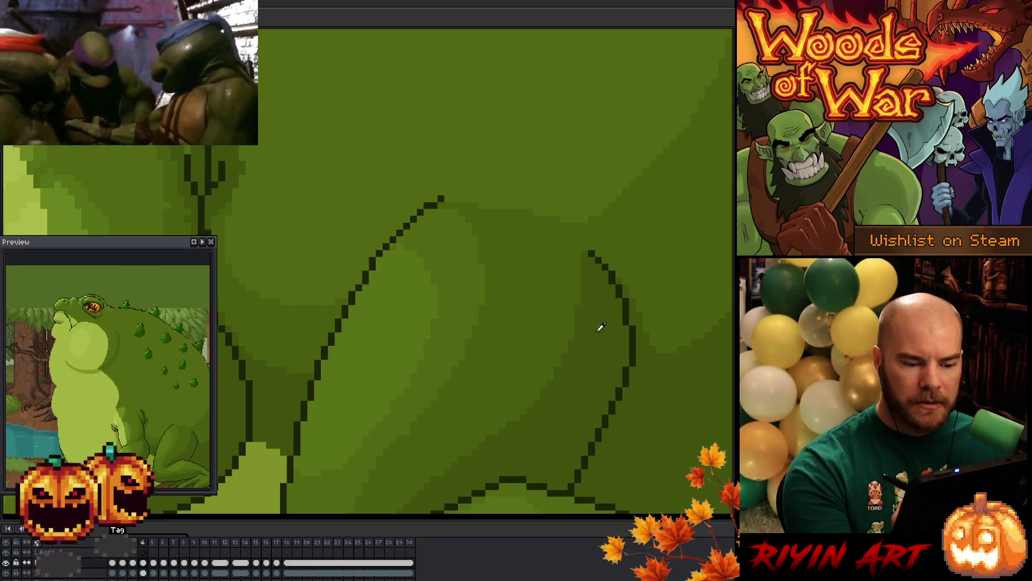
scroll(493, 363, "down", 2)
scroll(694, 320, "up", 2)
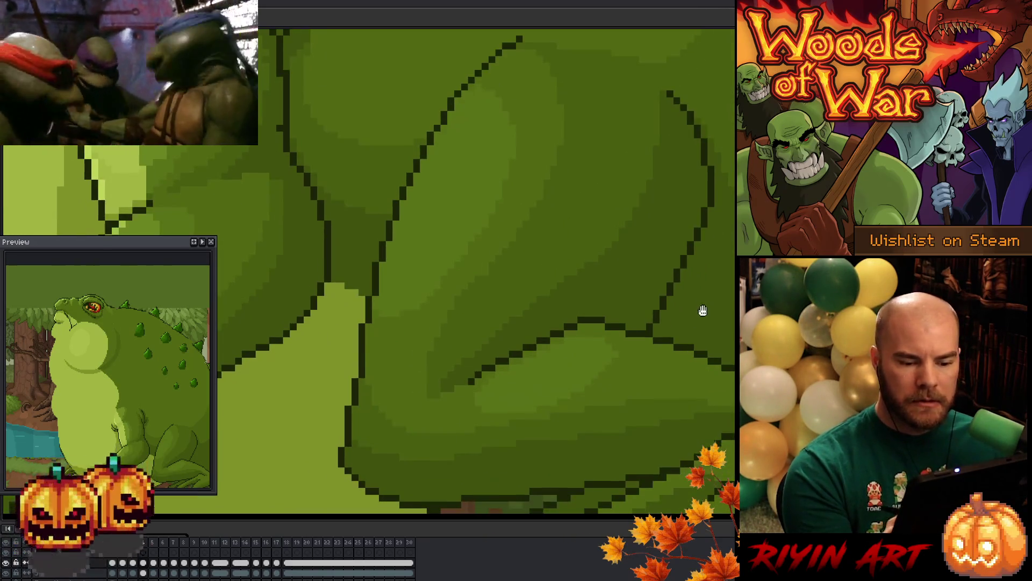
left_click_drag(684, 338, 655, 395)
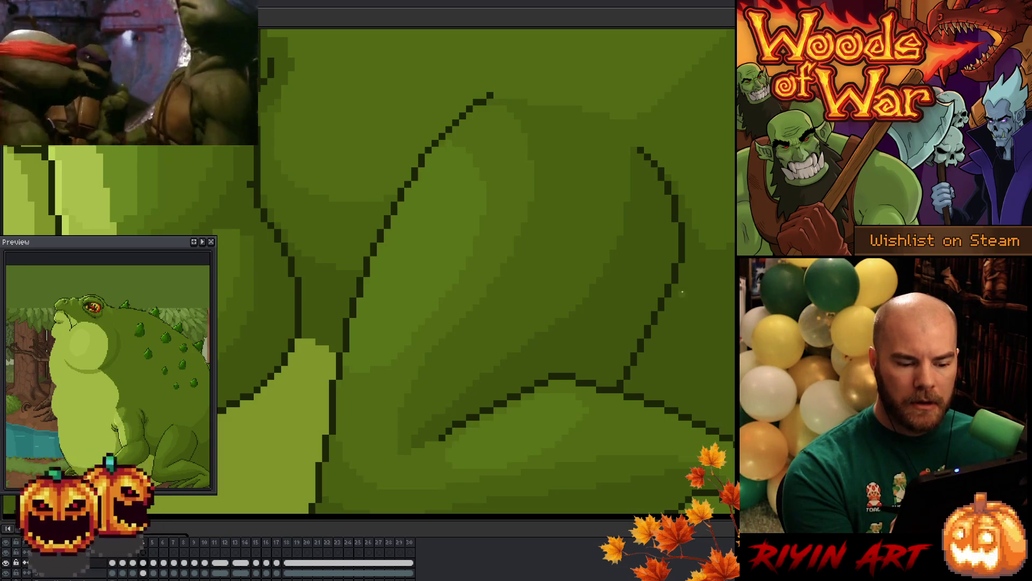
left_click_drag(612, 355, 575, 417)
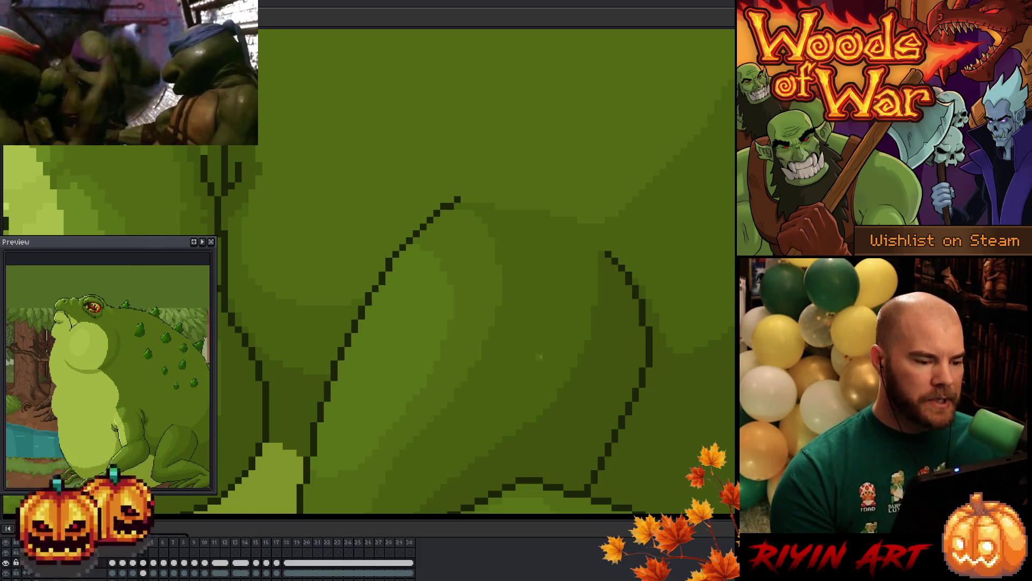
left_click_drag(541, 356, 567, 368)
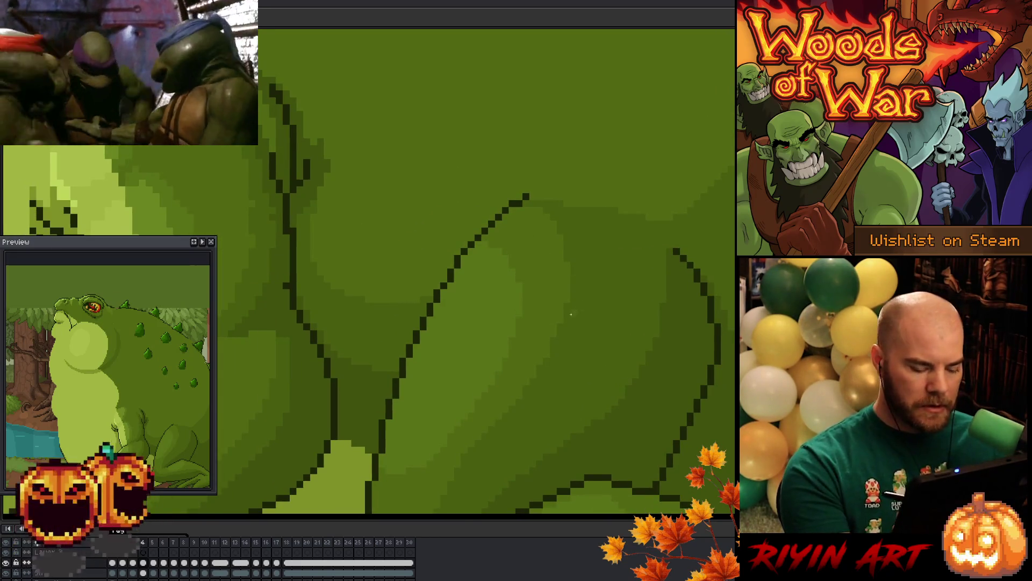
Flick between frames 3 and 4 to compare the toad's outlines
key("Left")
key("Right")
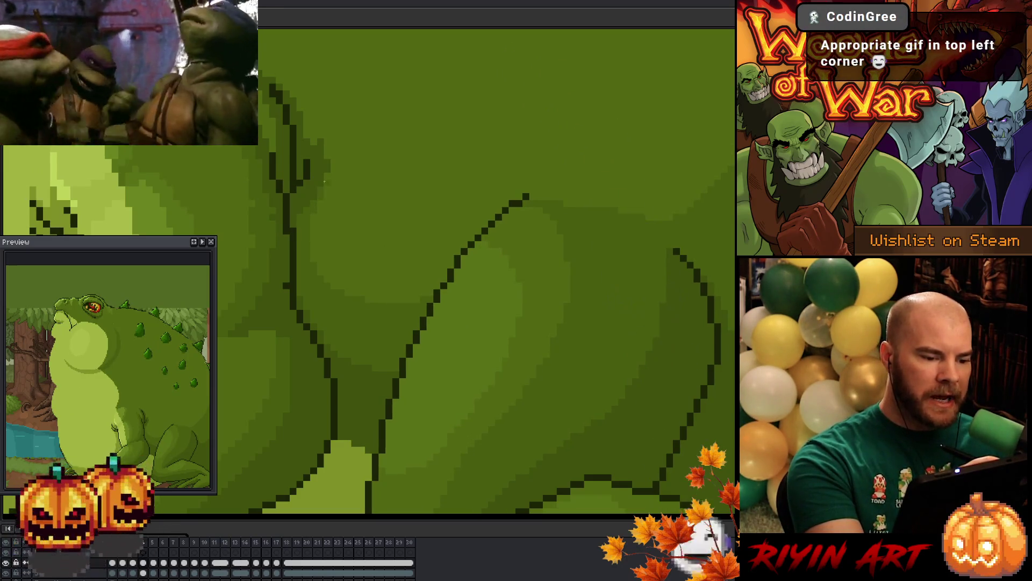
key("Left")
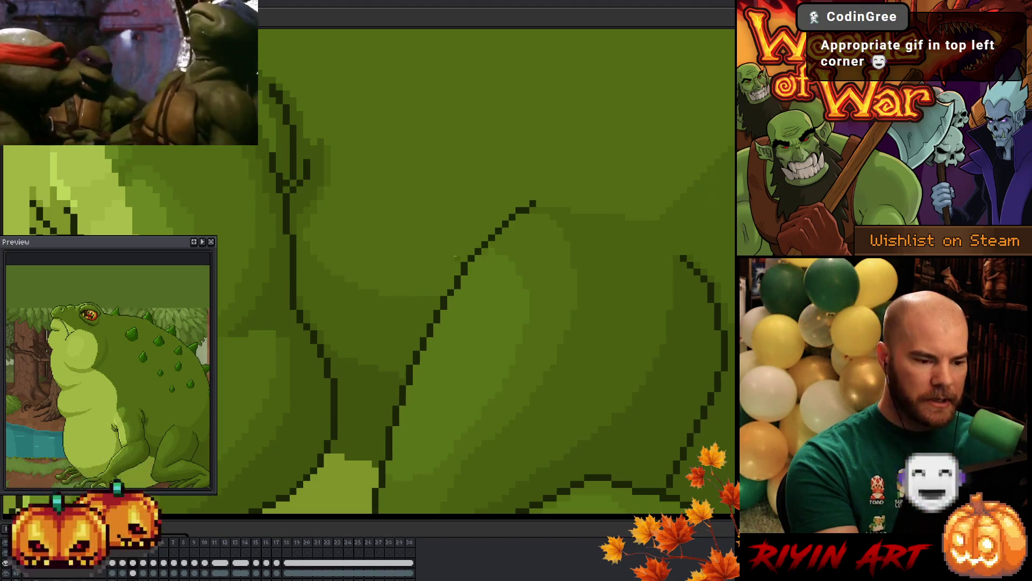
key("Right")
key("Left")
key("Right")
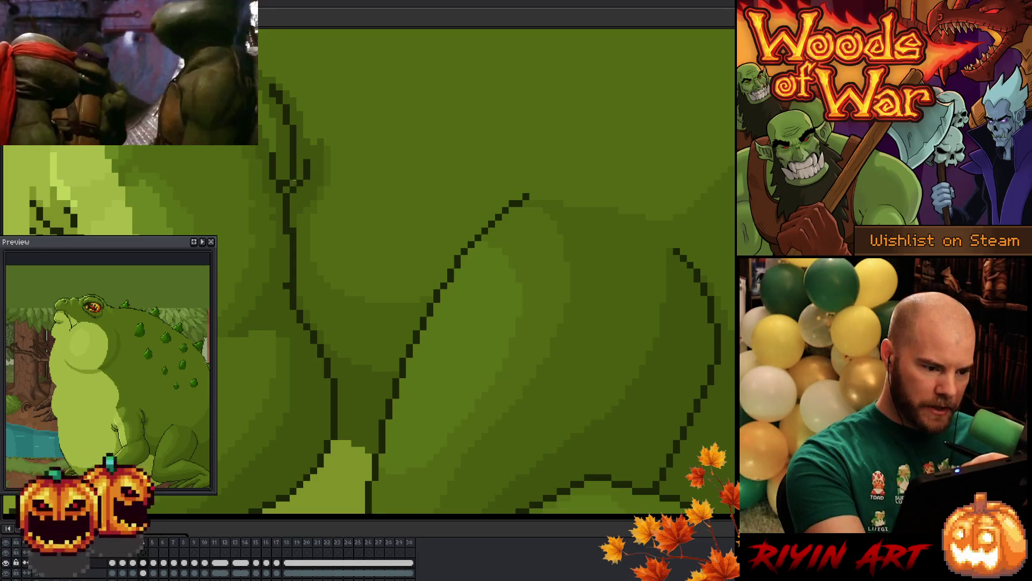
key("Left")
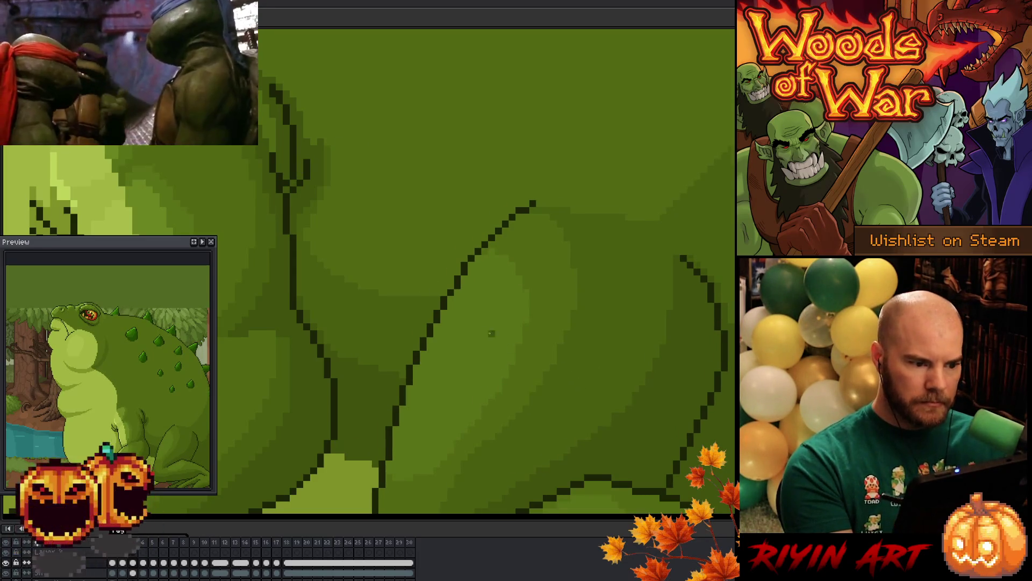
key("Right")
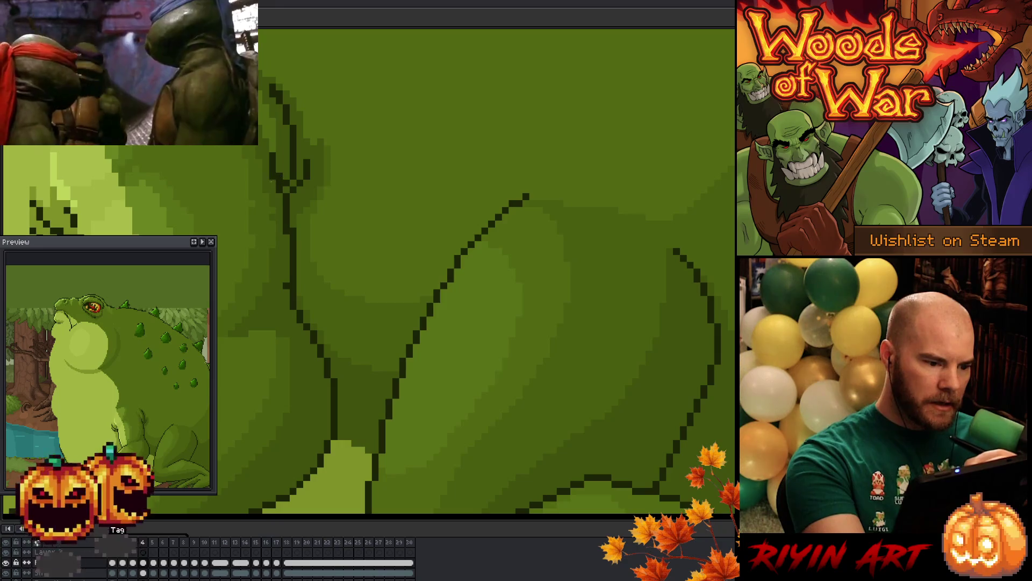
Flip between frames 4, 5 and 6 to compare the outlines
key("Right")
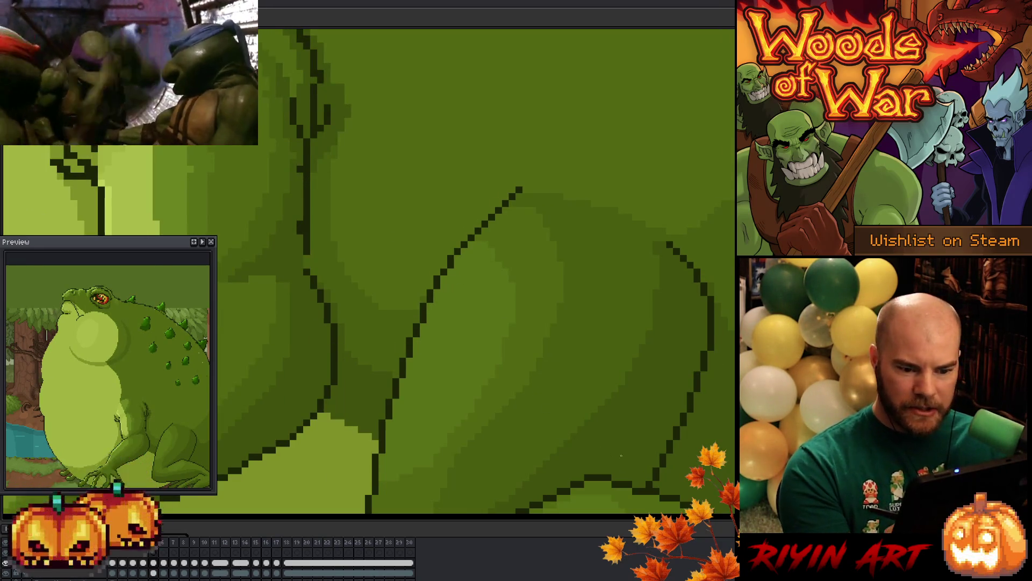
key("Left")
key("Right")
key("Left")
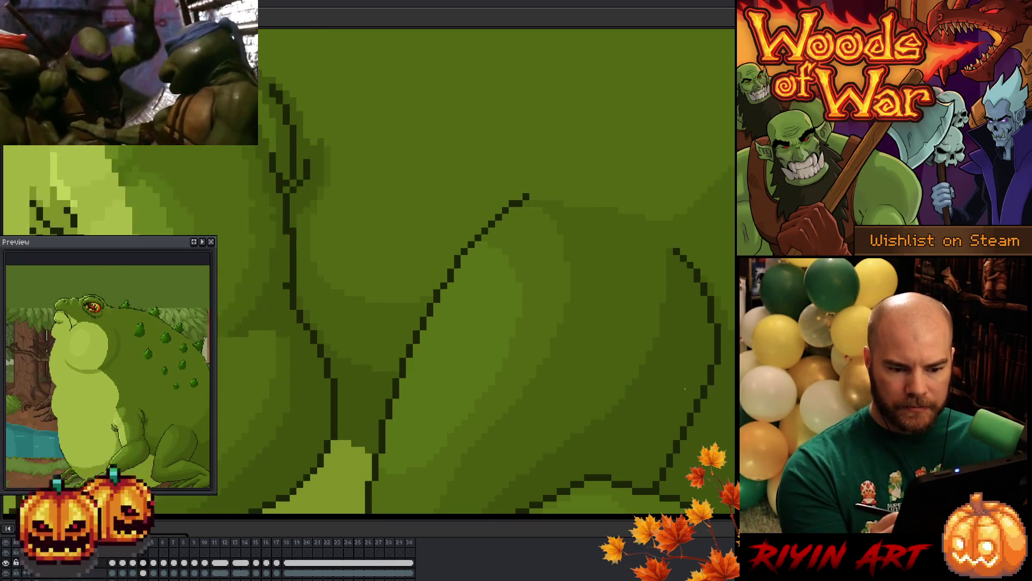
key("Right")
key("Right")
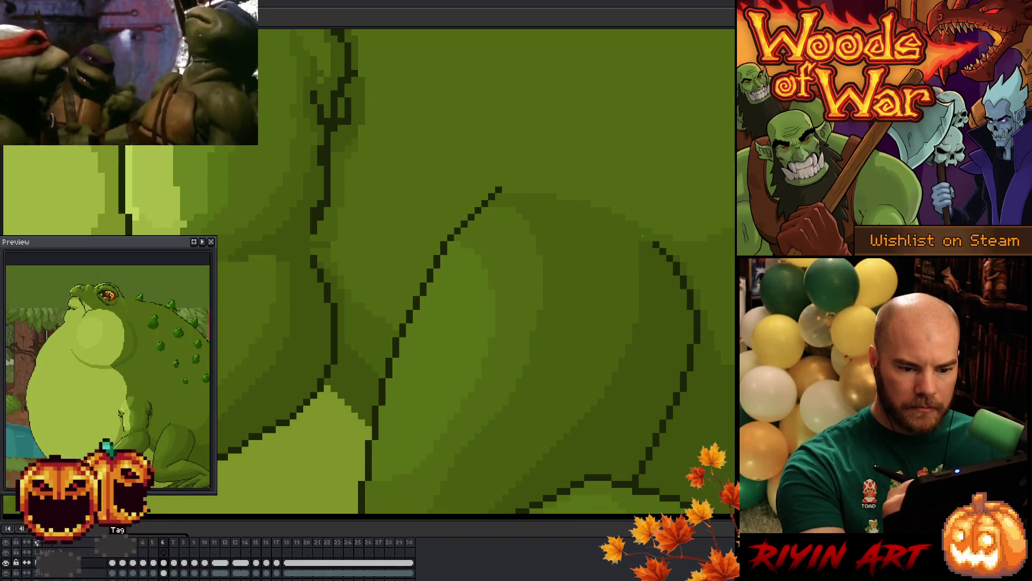
key("Left")
key("Right")
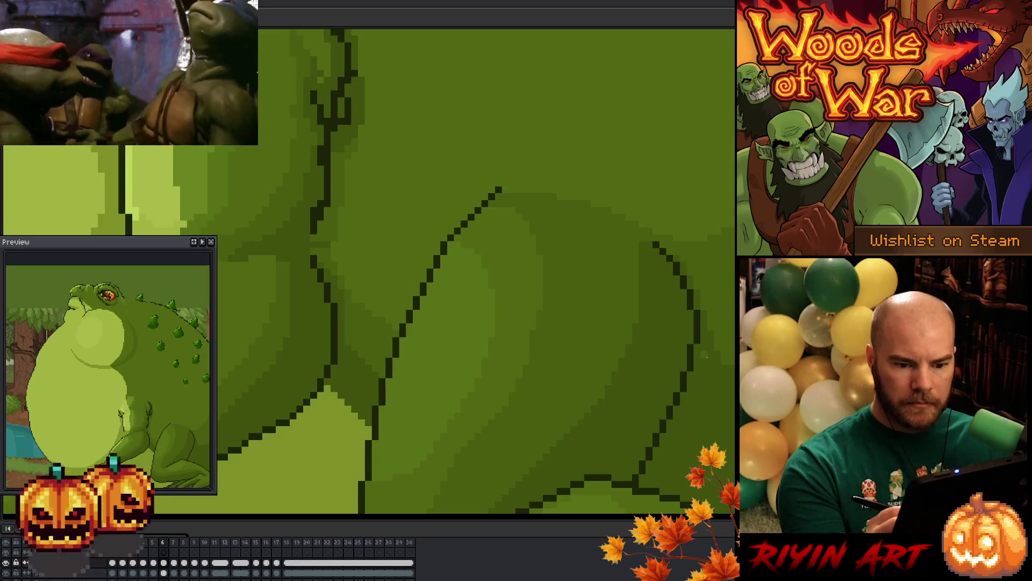
key("Left")
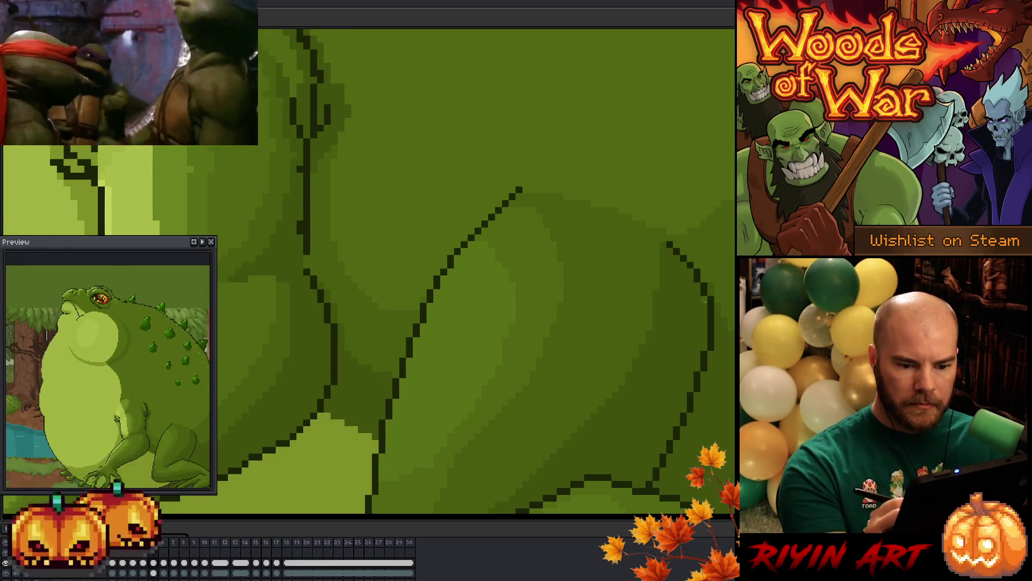
key("Right")
Toggle between frames 7 and 8 to compare the thigh and belly outlines
key("Left")
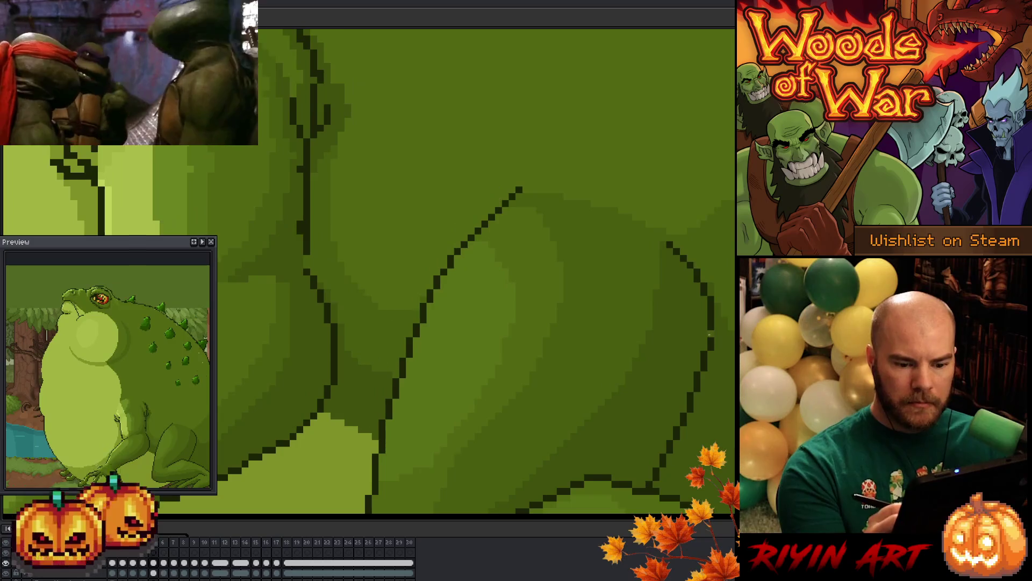
key("Right")
key("Right")
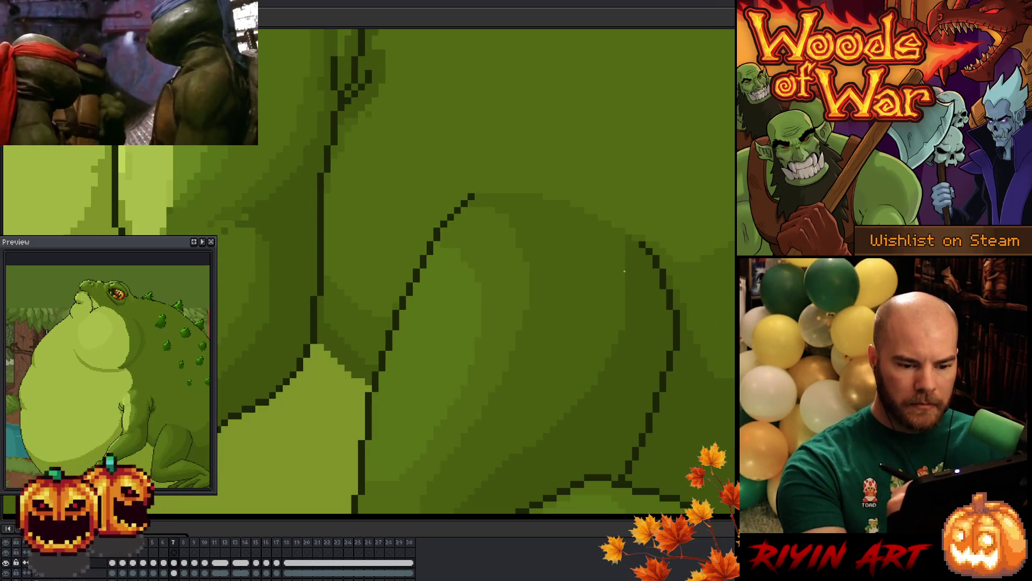
key("Left")
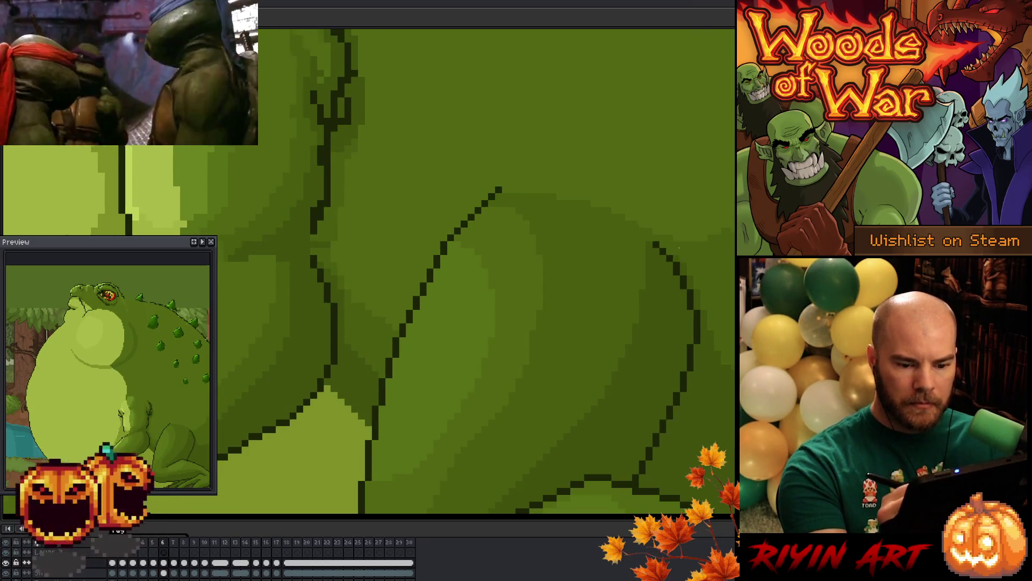
key("Right")
key("Left")
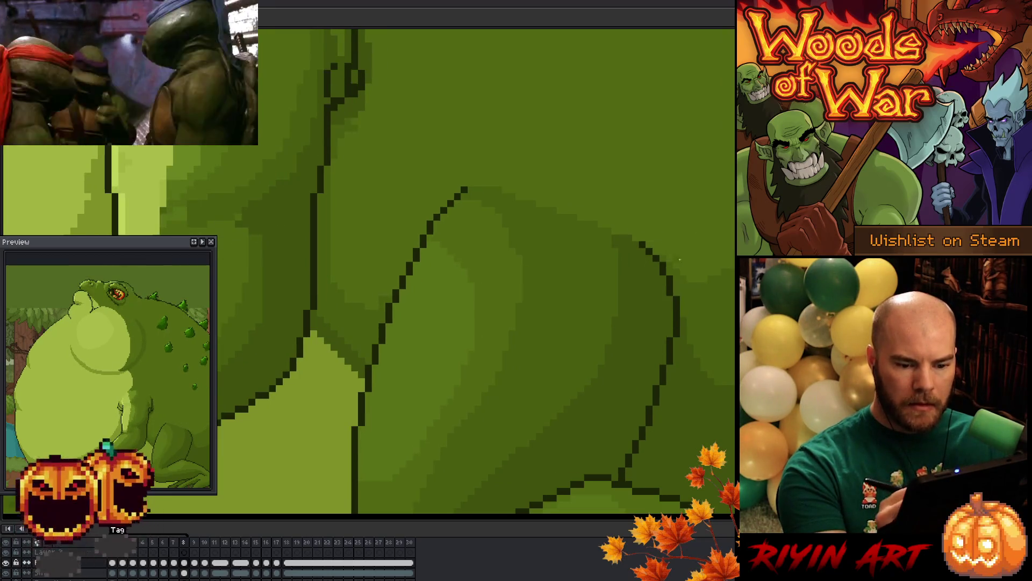
key("Right")
key("Right")
key("Left")
key("Right")
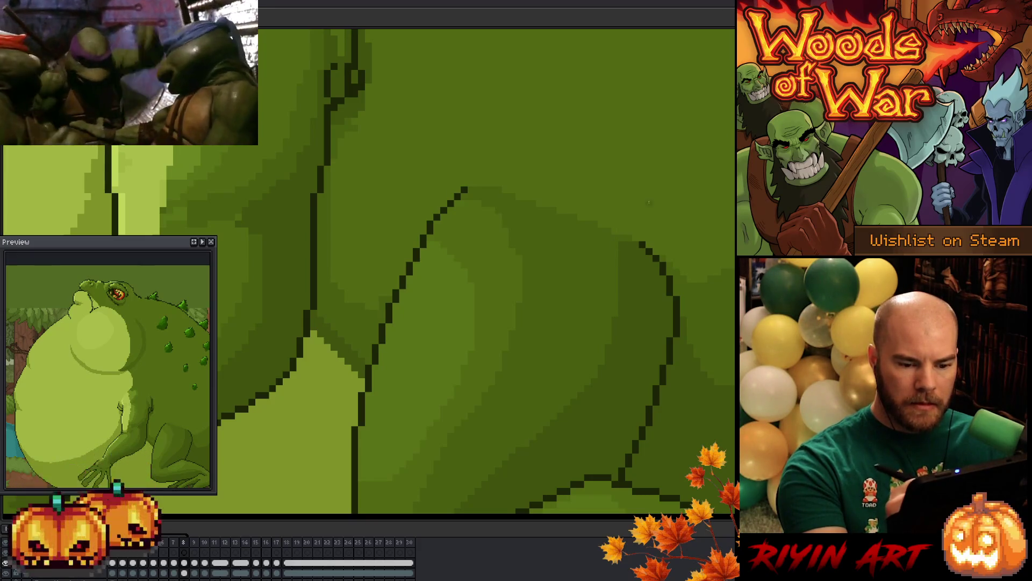
key("Left")
key("Right")
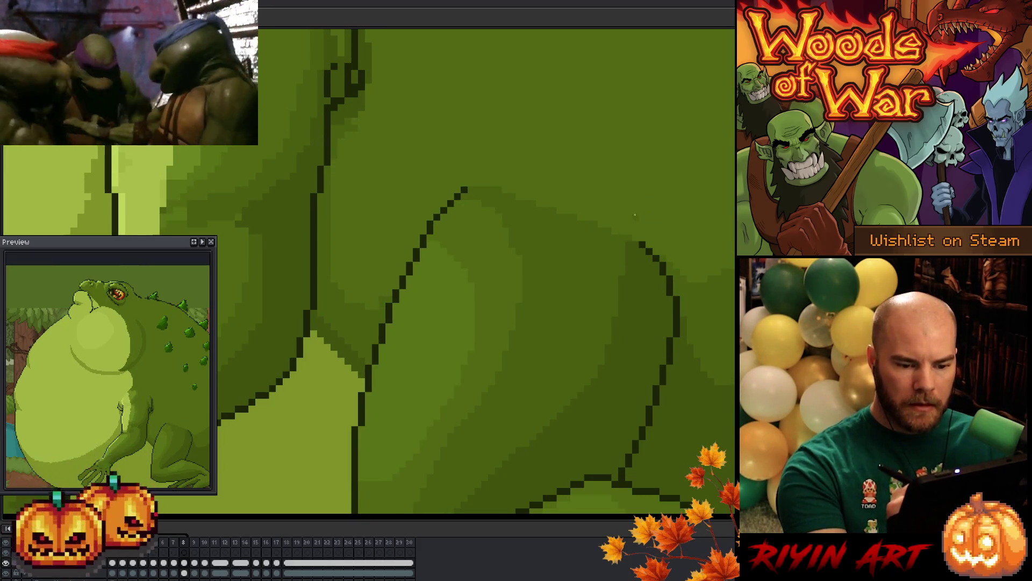
key("Left")
key("Right")
key("Left")
key("Right")
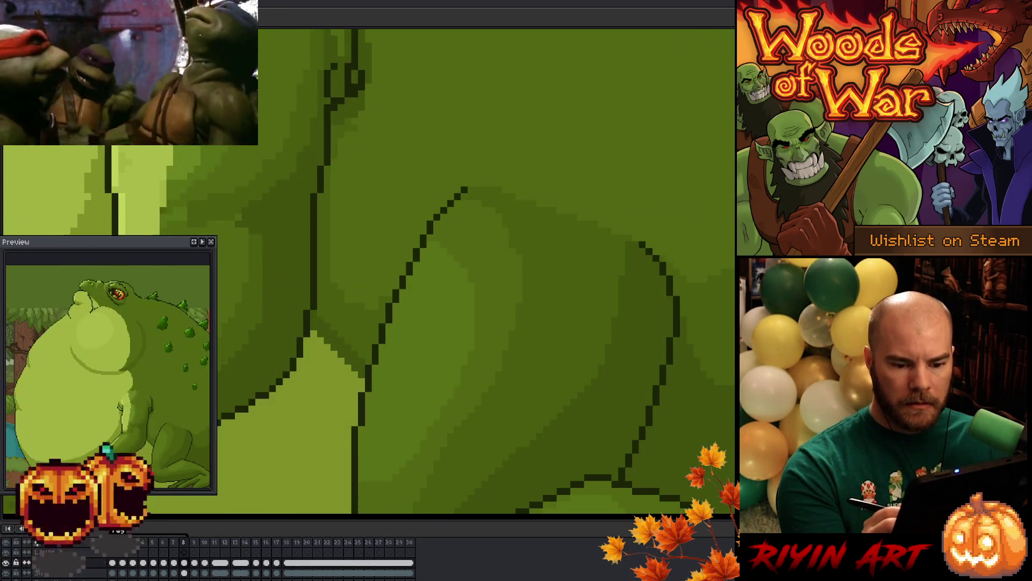
key("Left")
Return to frame 1, where the toad's belly is deflated
key("Right")
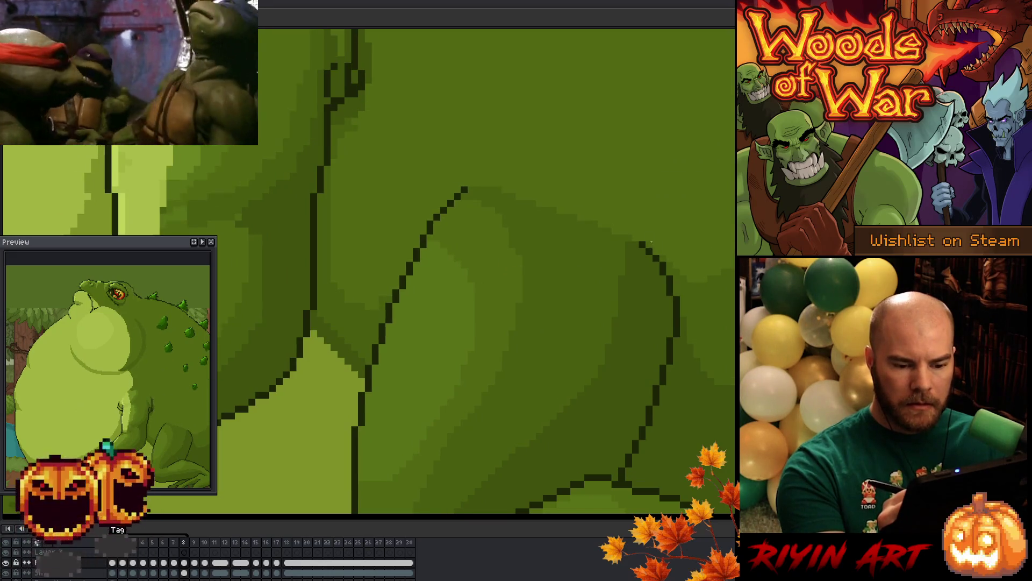
key("Home")
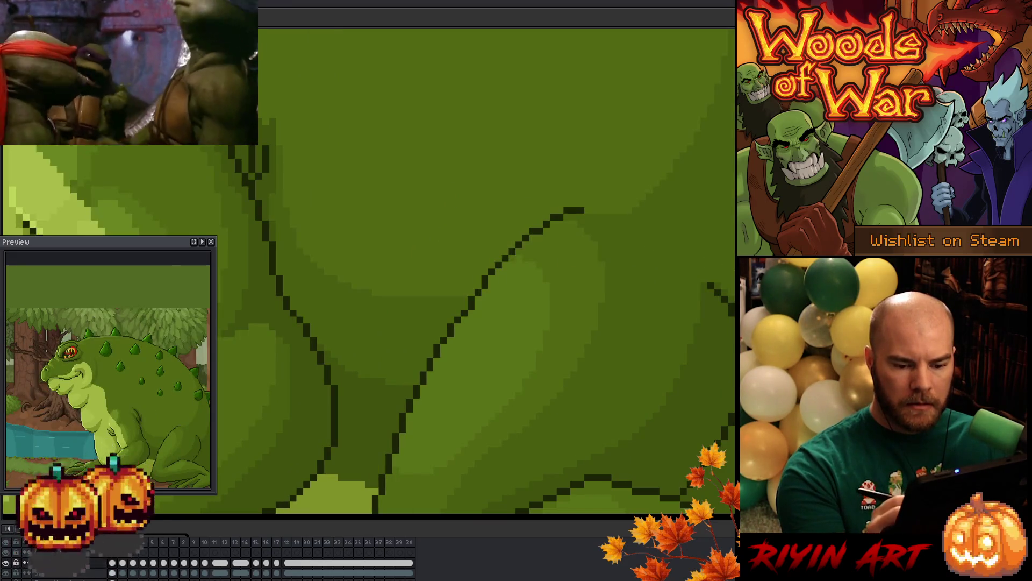
key("Return")
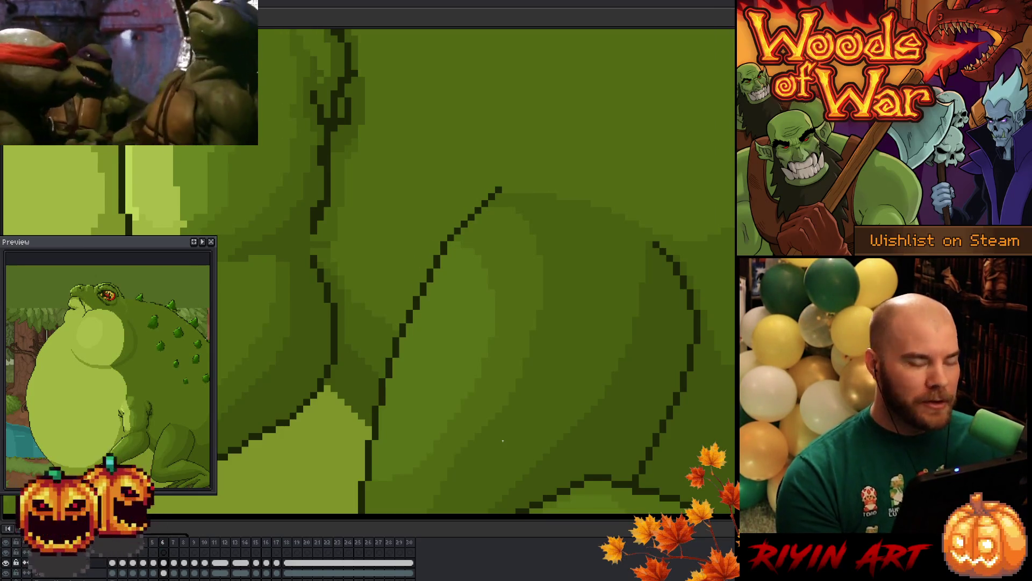
Save the toad breathing animation .aseprite file with Ctrl+S
key("ctrl+s")
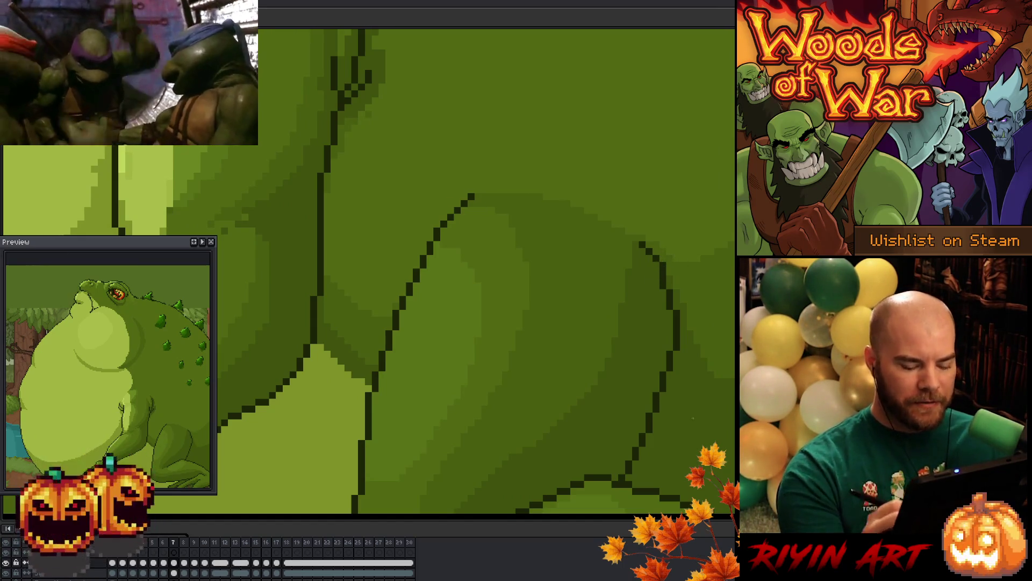
Step back and forth between frames 5, 6 and 7 to compare the outlines
key("comma")
key("comma")
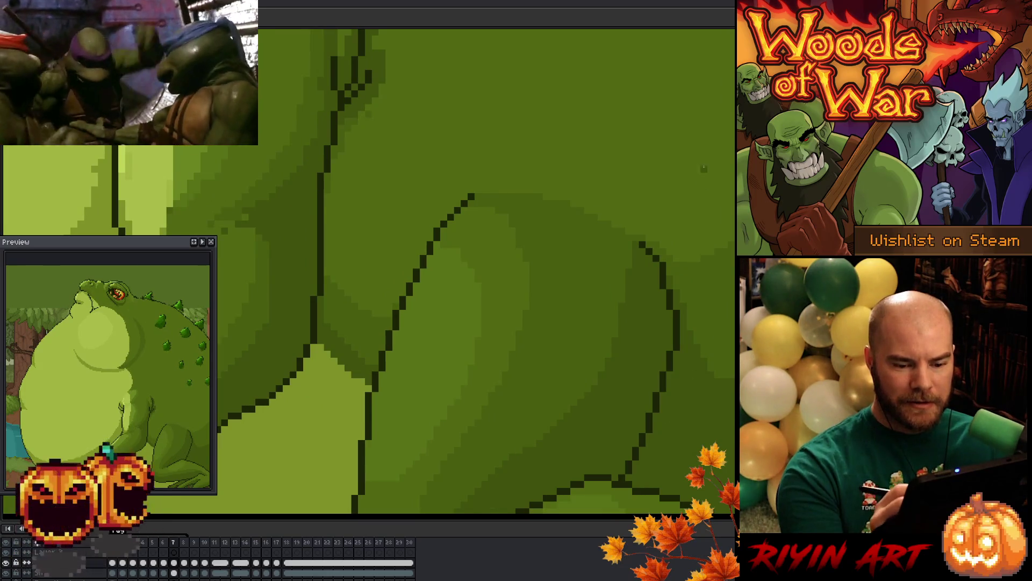
key("period")
key("comma")
key("period")
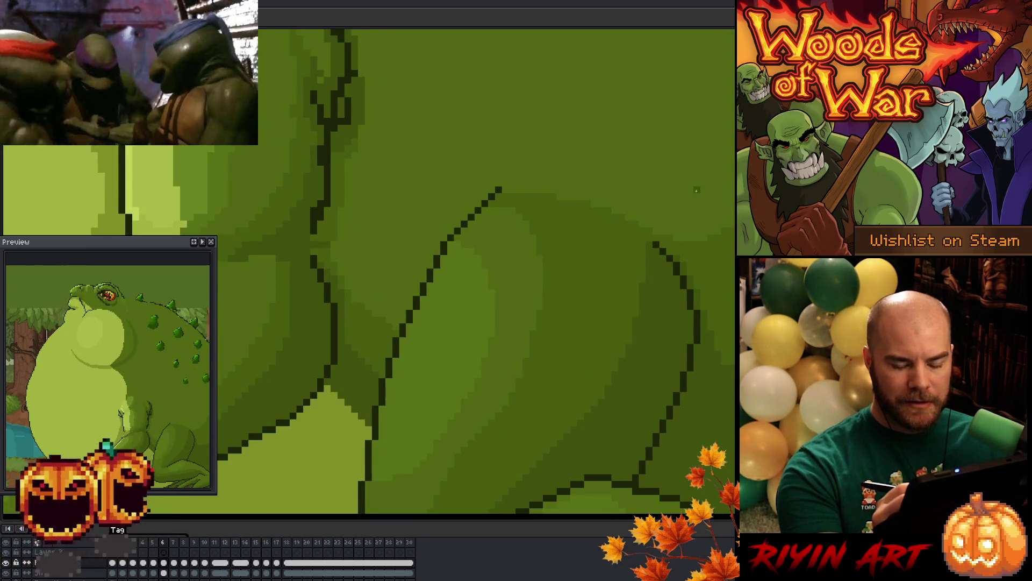
key("comma")
key("period")
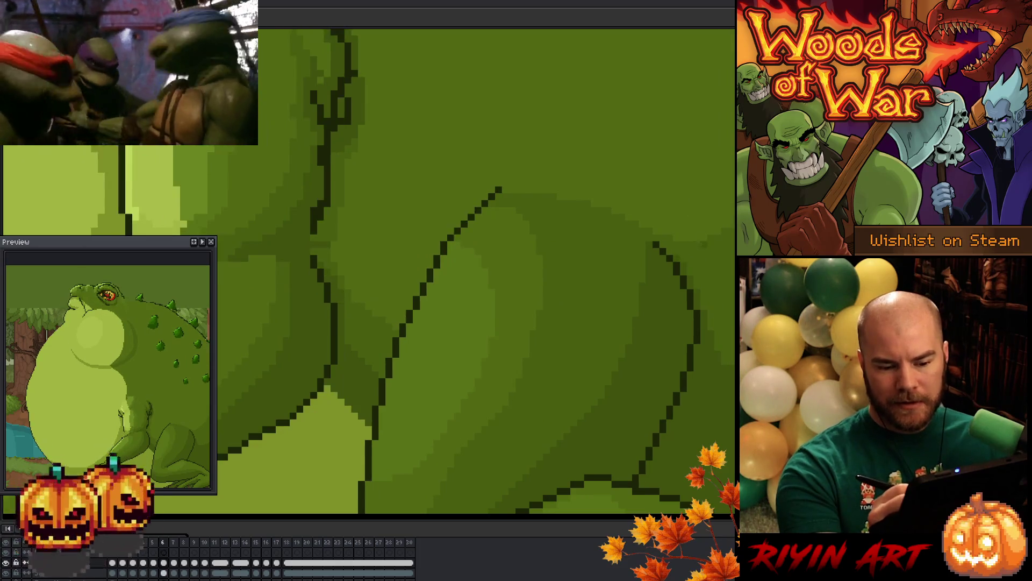
key("comma")
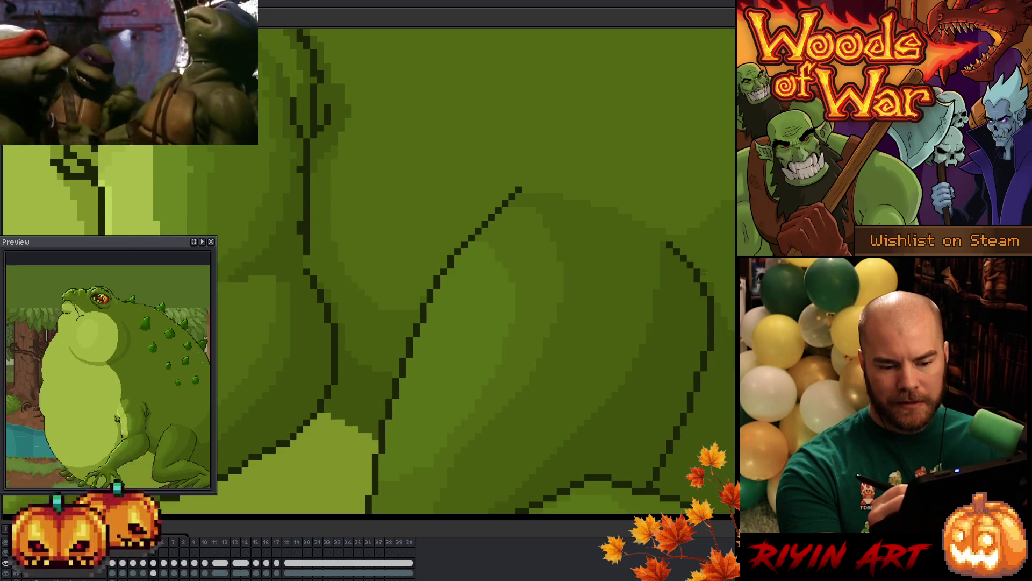
key("period")
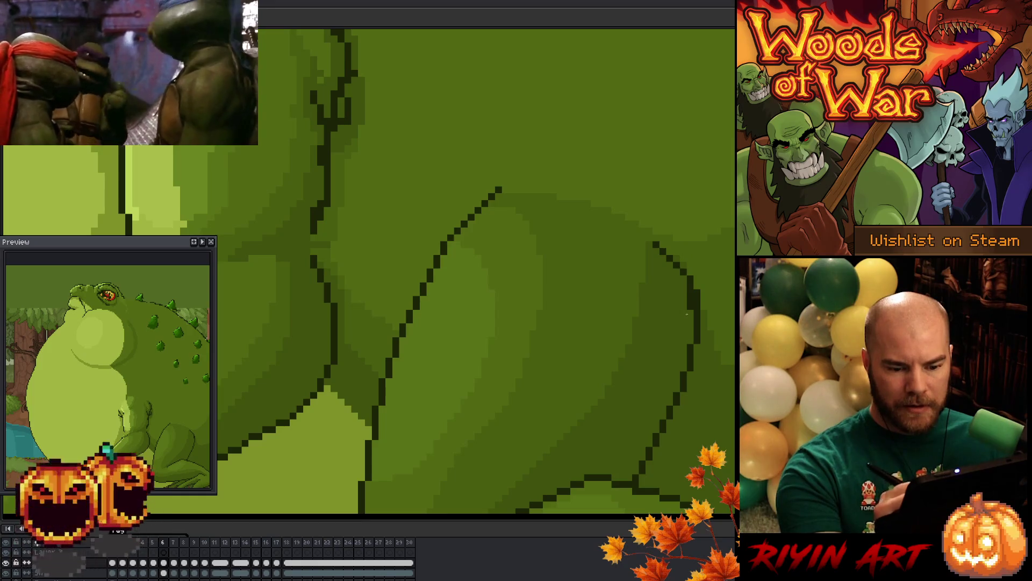
key("comma")
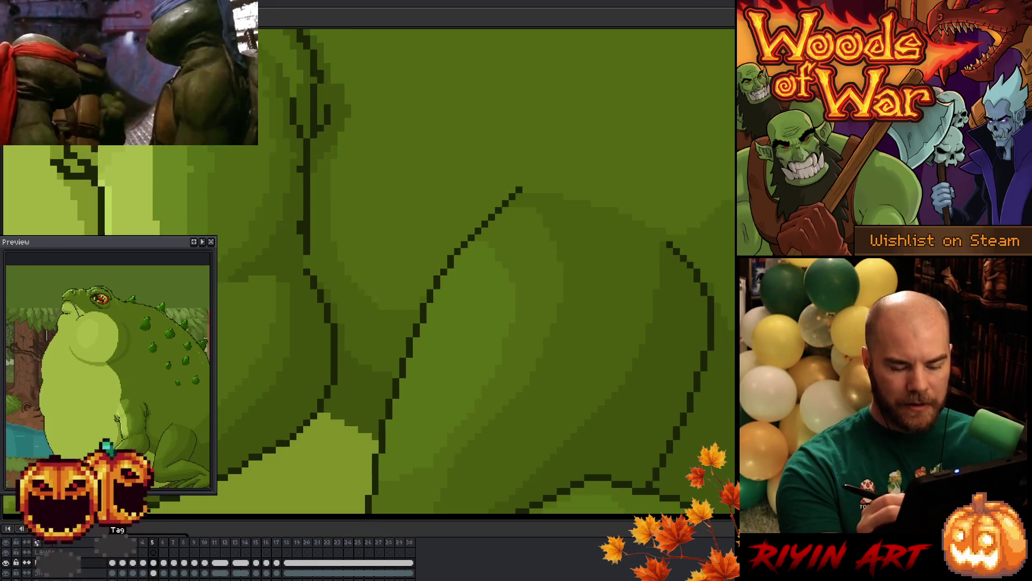
key("period")
key("period")
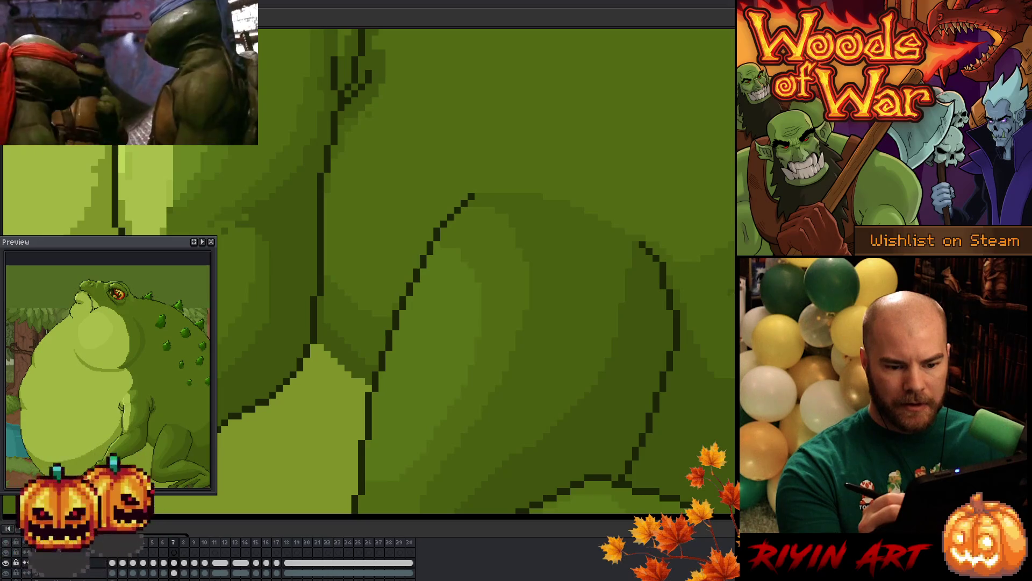
key("comma")
key("comma")
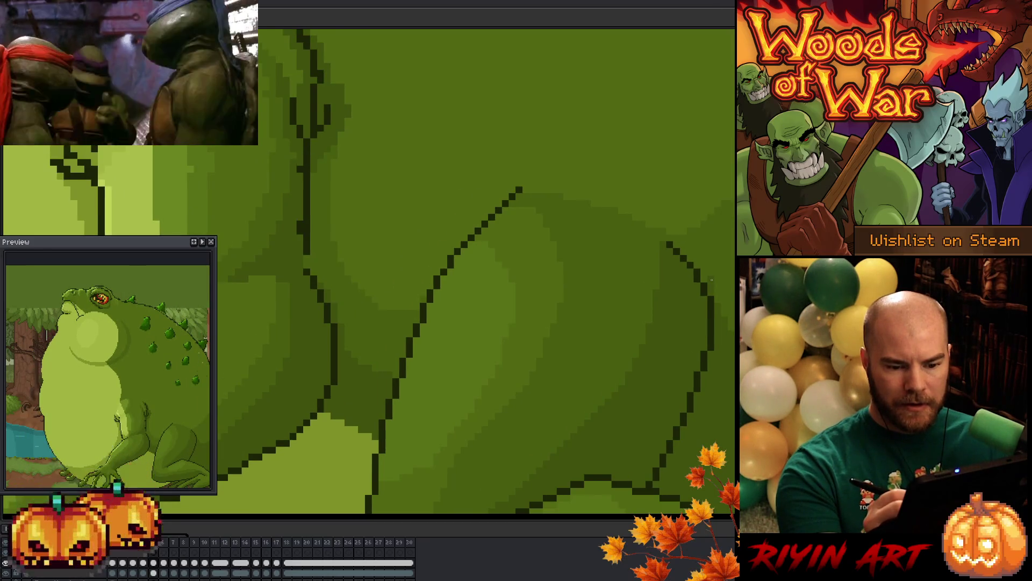
Toggle between frames 5 and 6, then move to frame 7 and darken the right outline
key("period")
key("comma")
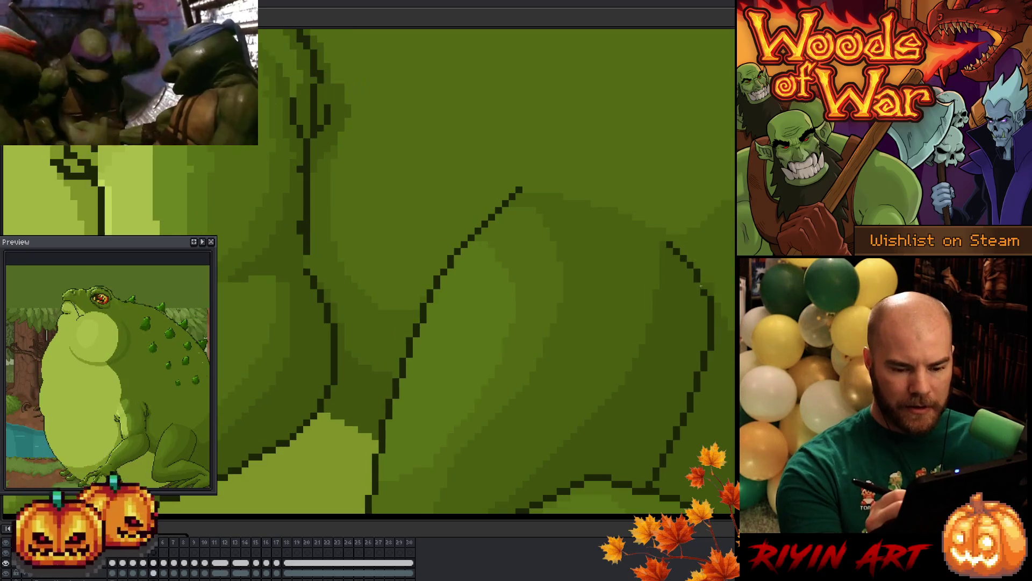
key("period")
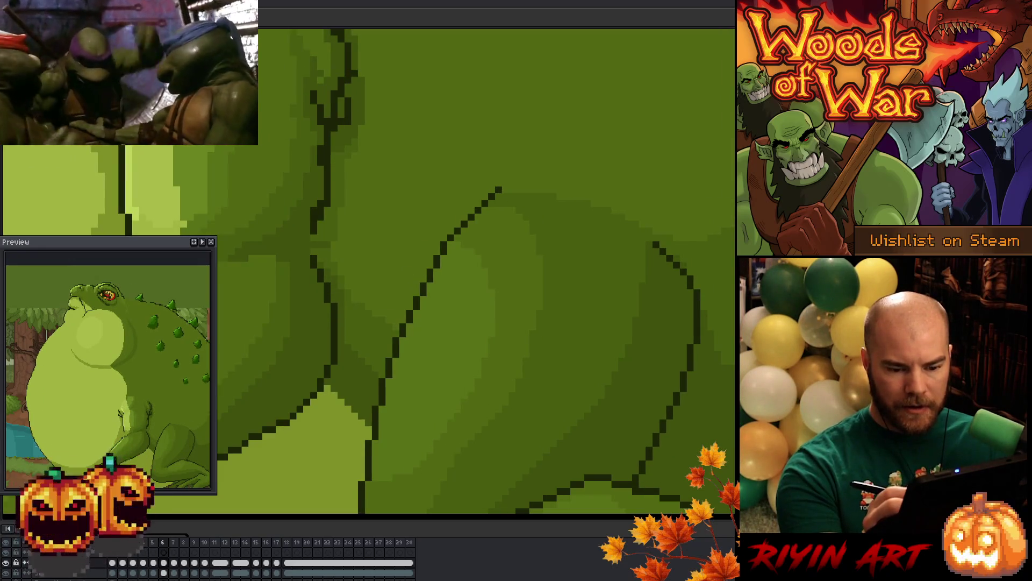
key("comma")
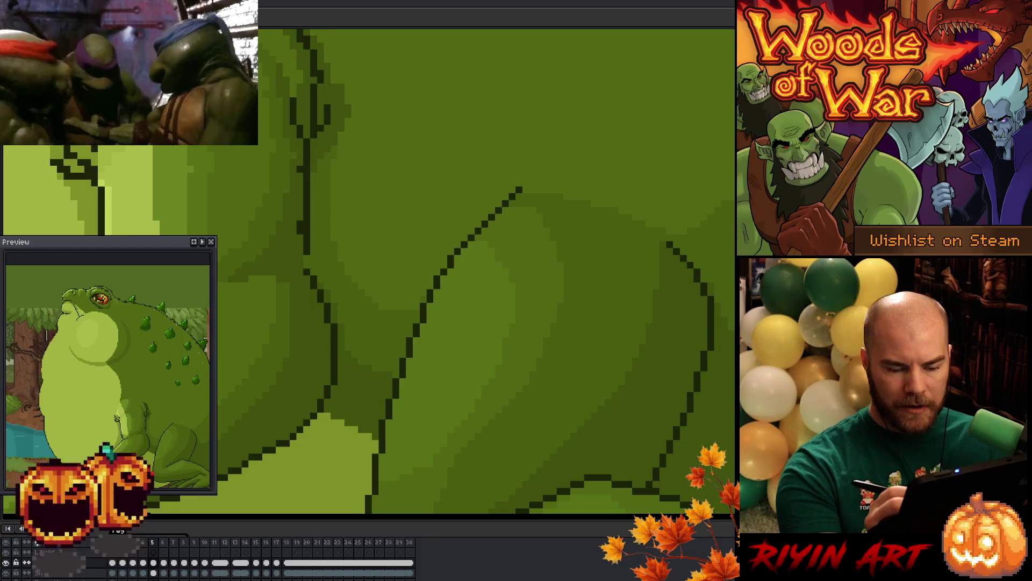
key("period")
key("comma")
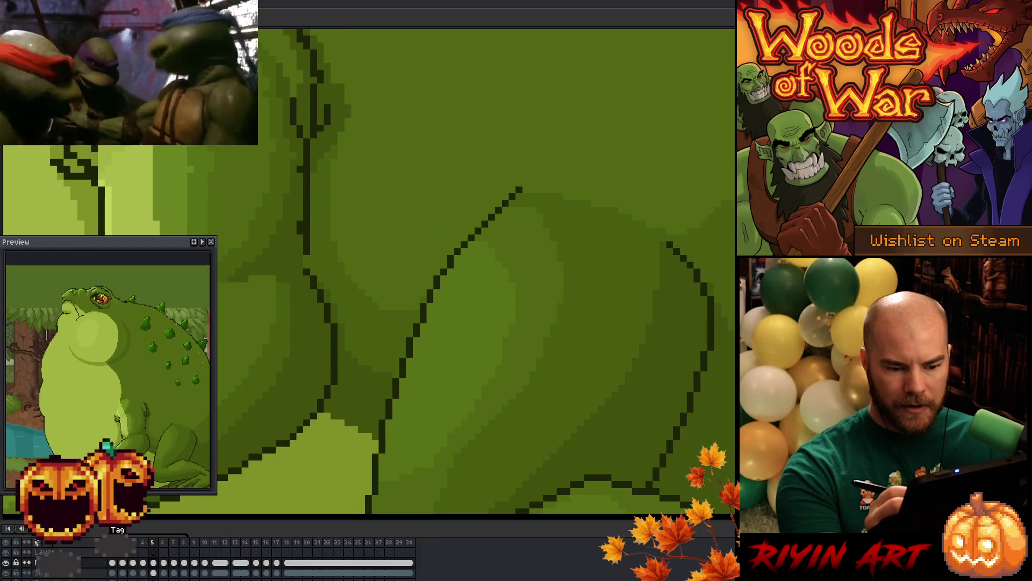
key("period")
key("comma")
key("period")
key("comma")
key("period")
key("period")
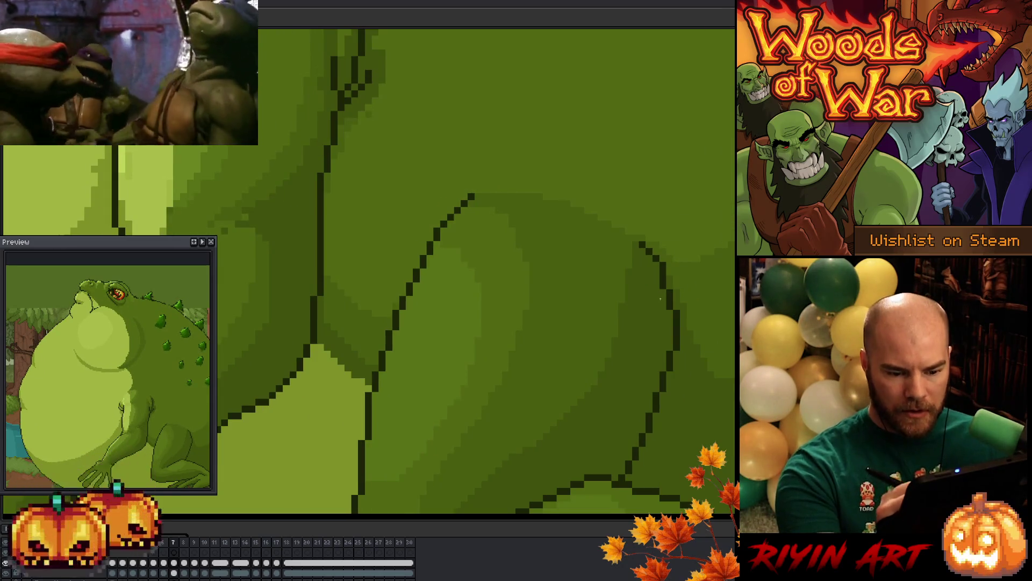
left_click(675, 296)
Add dark pixels along the toad's right outline on frame 7 and lighten stray pixels
left_click(677, 304)
left_click(677, 286)
left_click(670, 279)
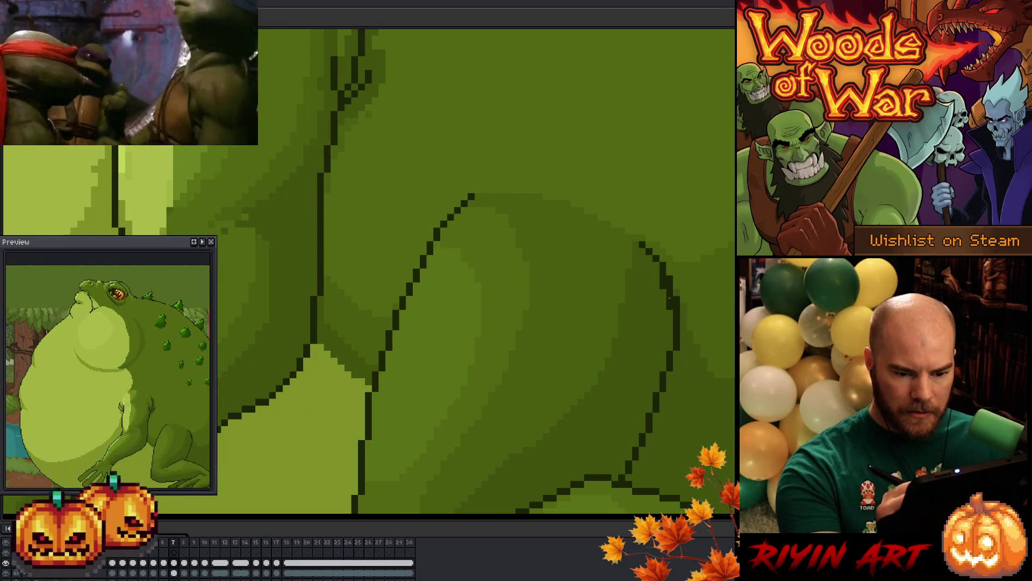
left_click(663, 278)
left_click(663, 285)
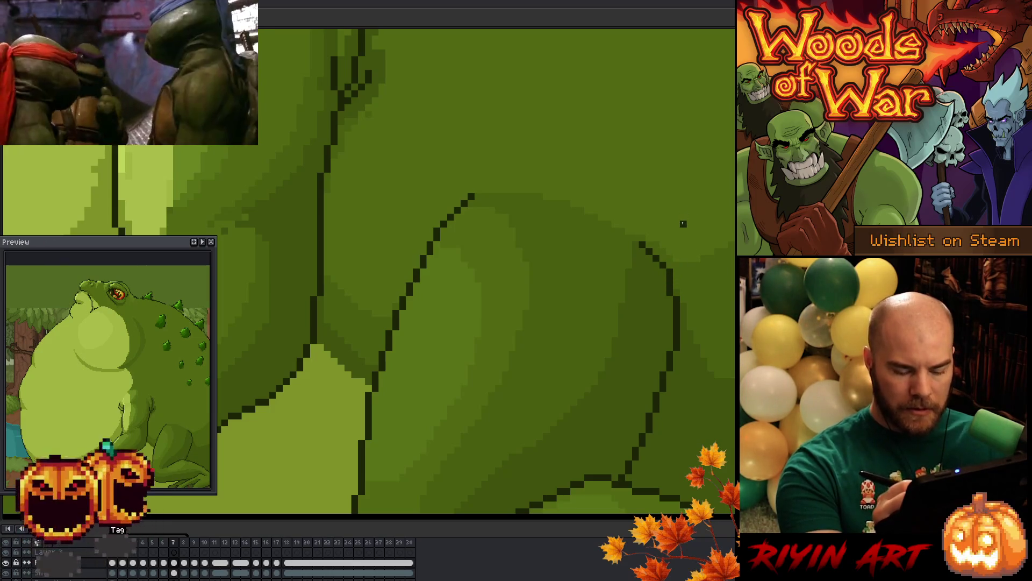
Compare against frames 6 and 8, then draw a dark diagonal joining the vertical contour
key("Left")
key("Right")
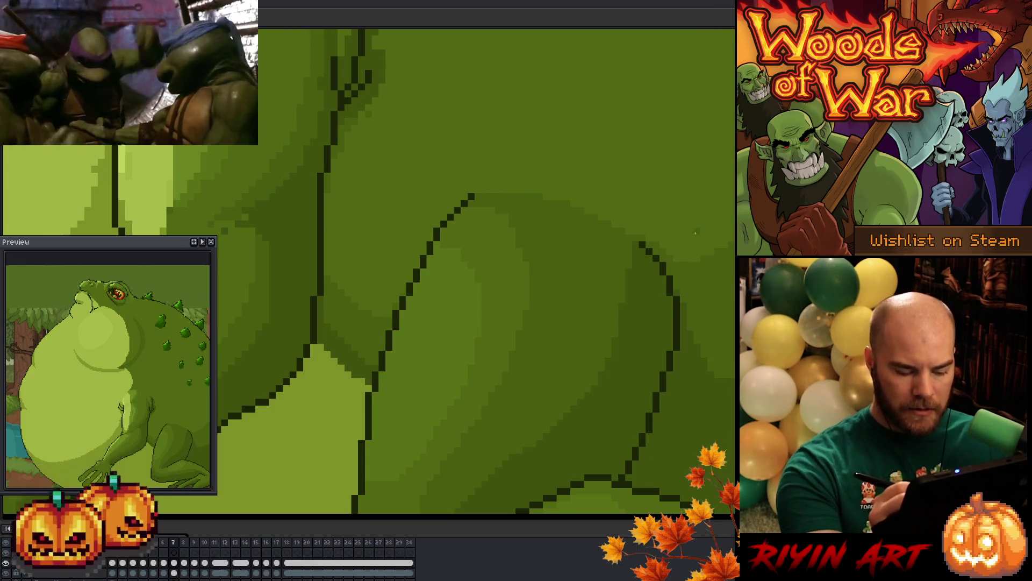
key("Left")
key("Right")
key("Right")
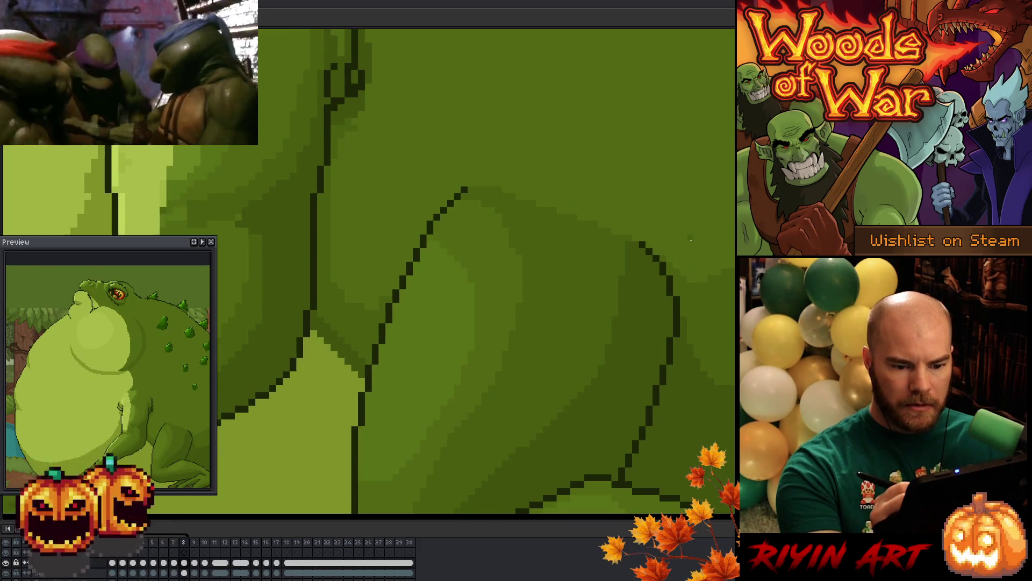
key("Left")
key("Right")
key("Left")
key("Right")
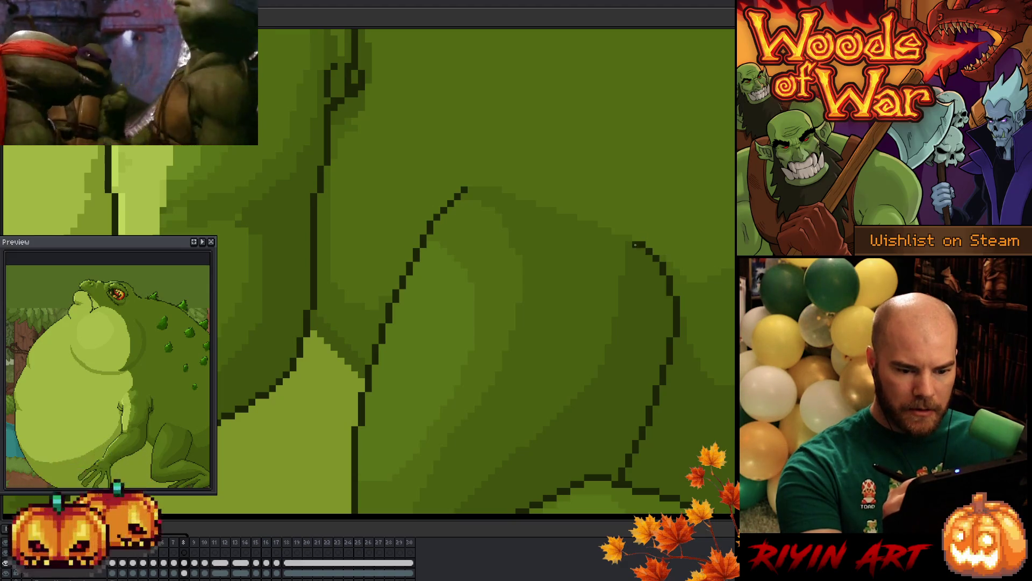
left_click_drag(634, 244, 658, 265)
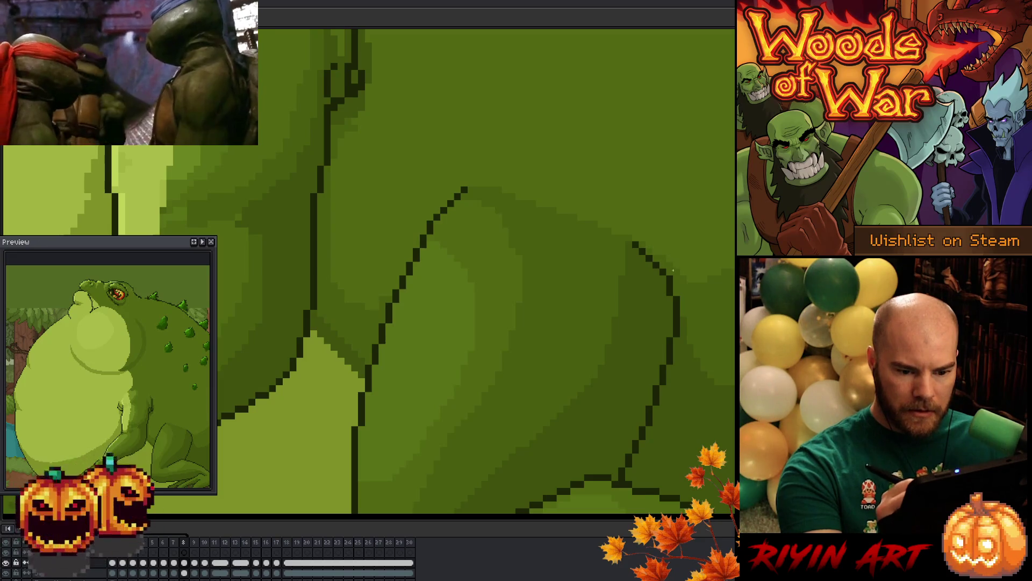
left_click_drag(664, 266, 669, 283)
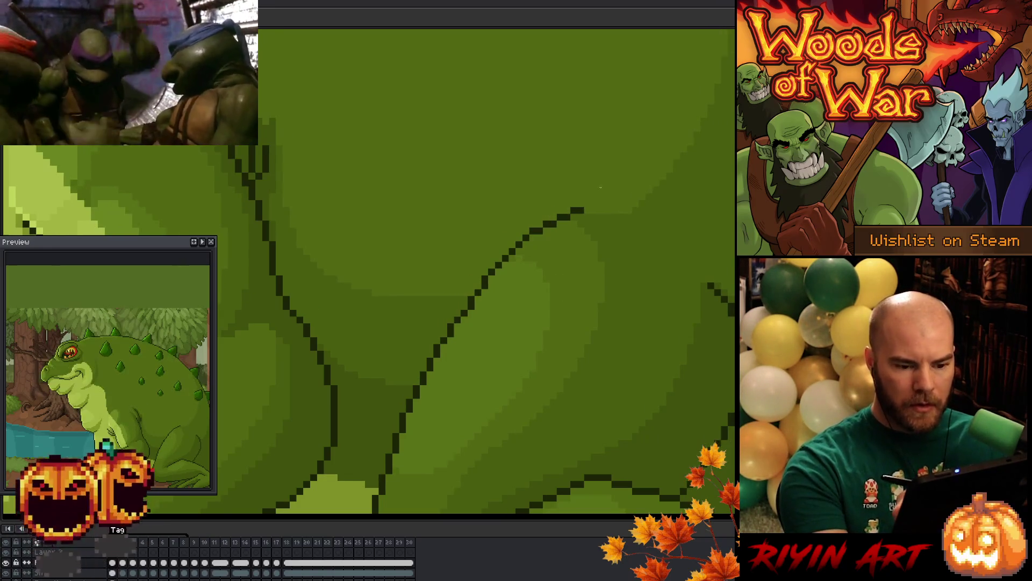
Step ahead a few frames and extend the top end of the thigh outline with dark pixels
key("Right")
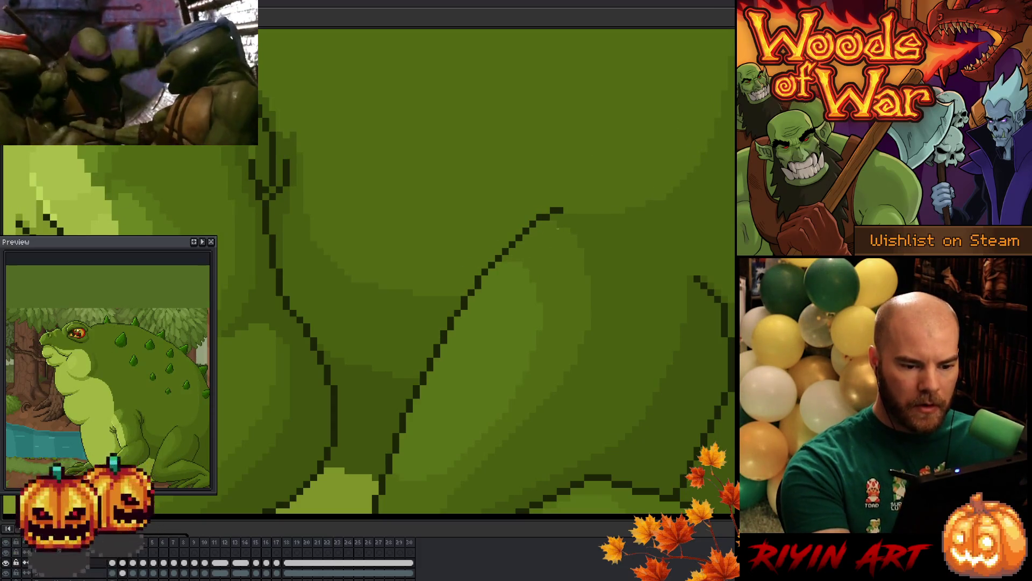
key("Right")
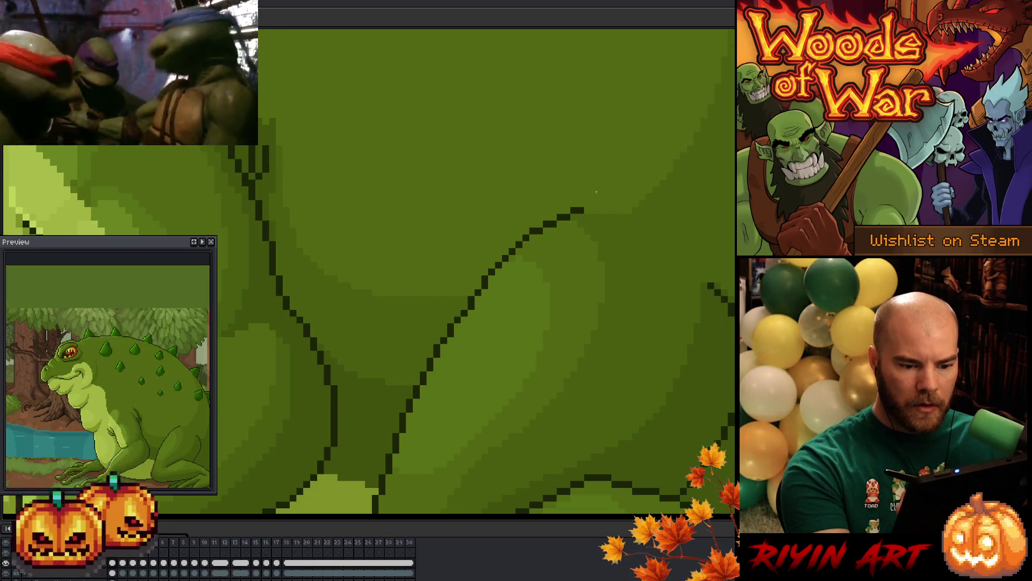
key("Right")
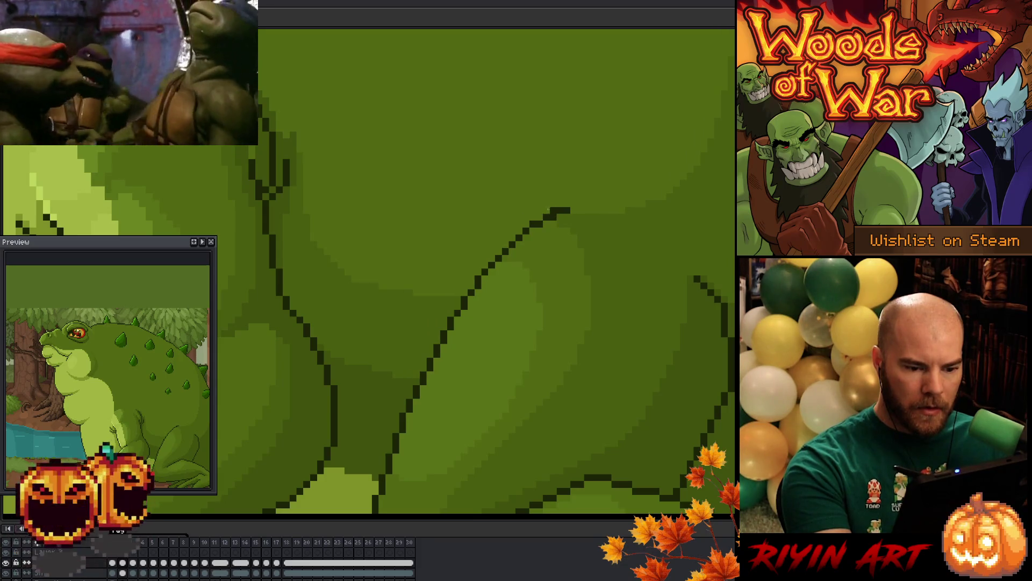
key("Right")
key("Right")
key("Right")
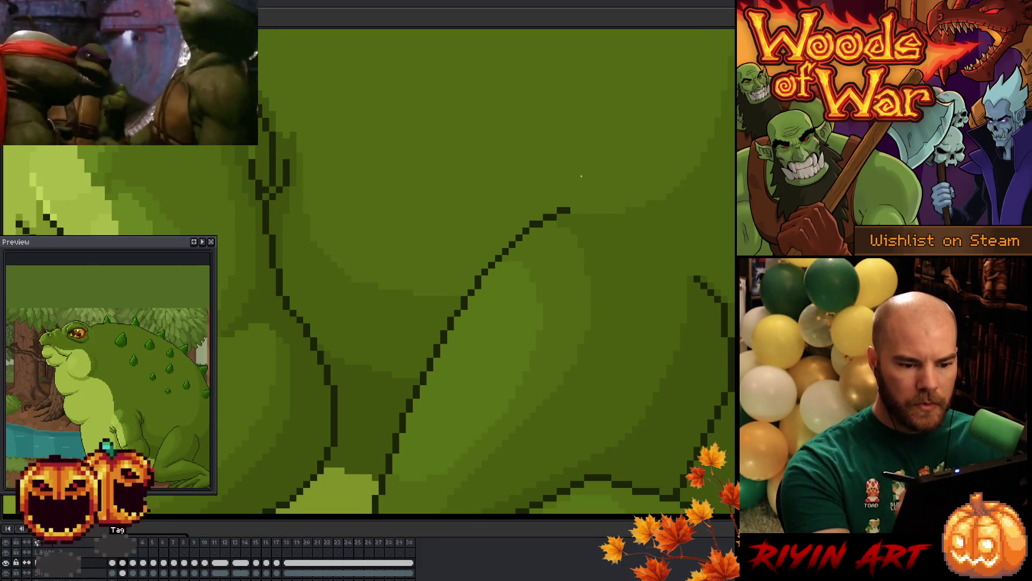
left_click_drag(533, 204, 540, 203)
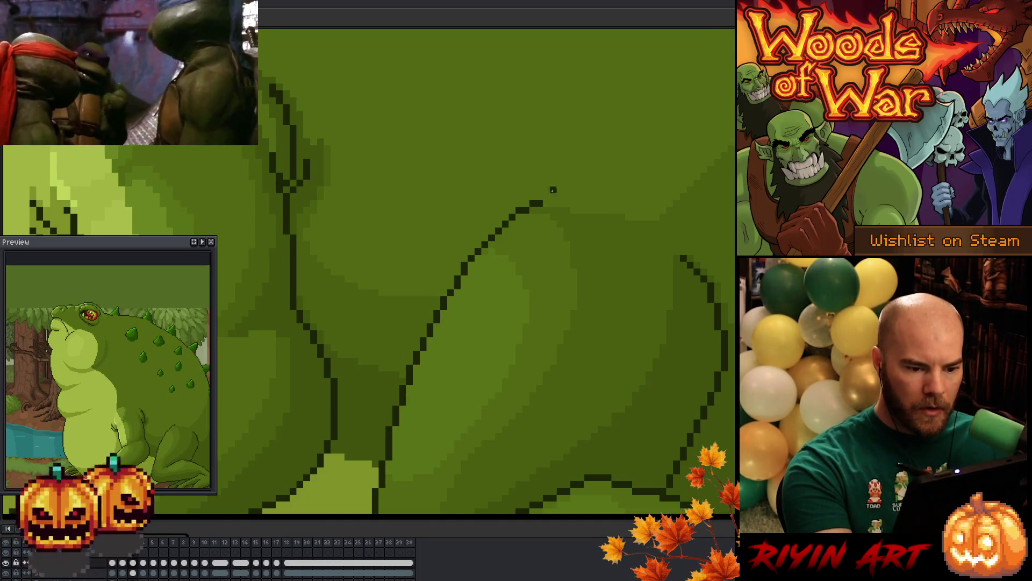
key("Right")
key("Left")
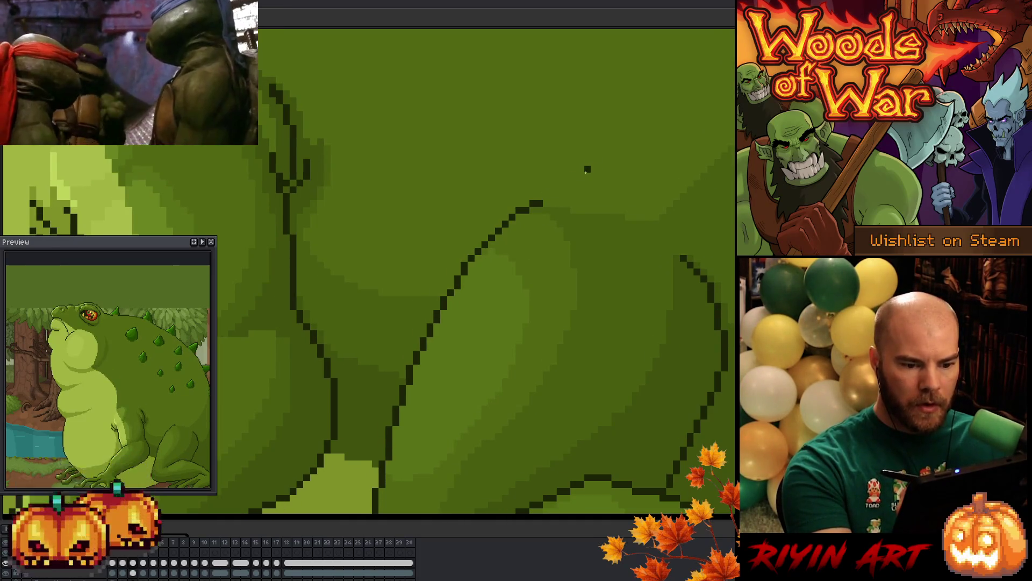
Step through neighbouring frames, comparing frames 6, 7 and 8
key("Right")
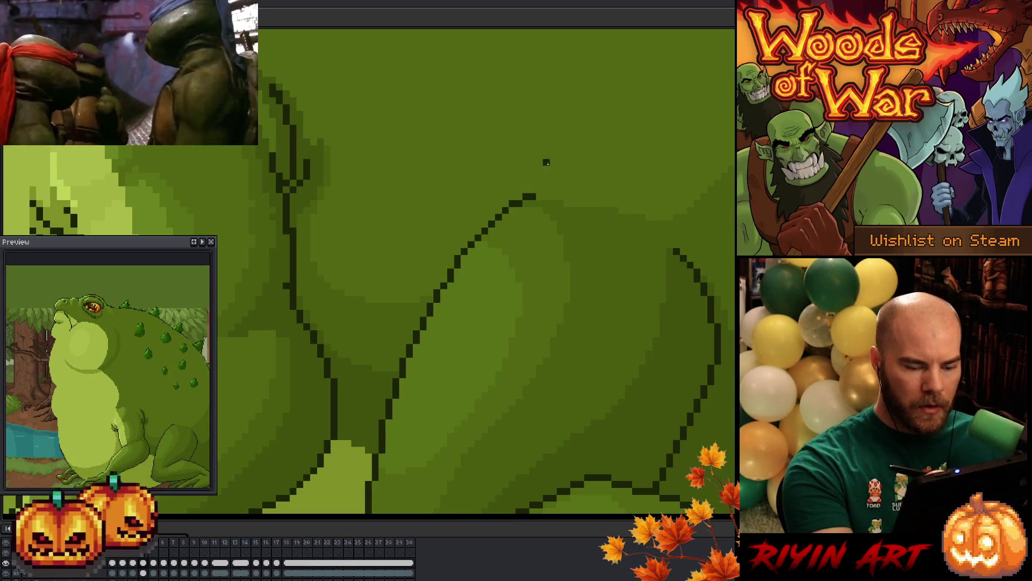
key("Right")
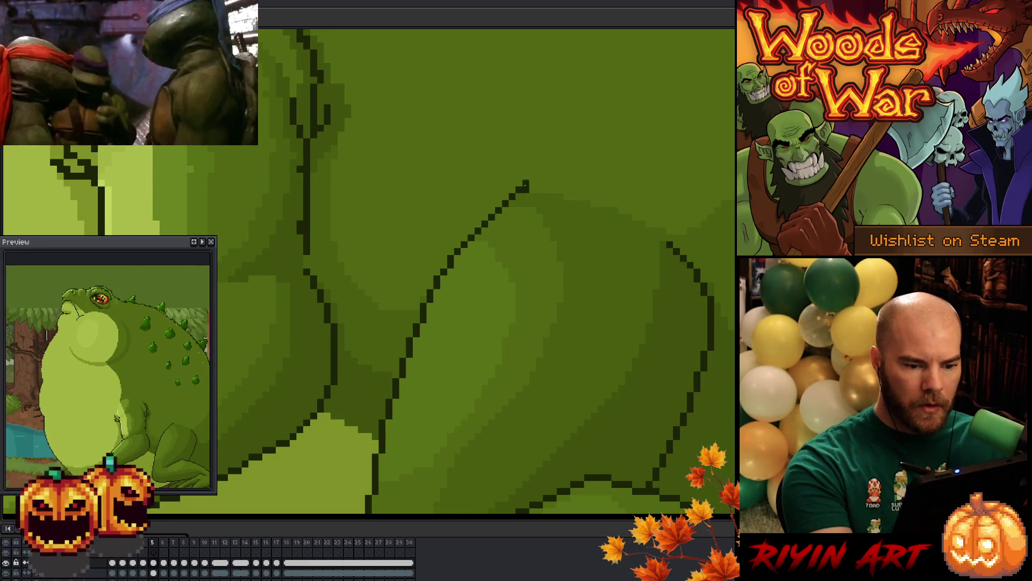
key("Right")
key("Left")
key("Right")
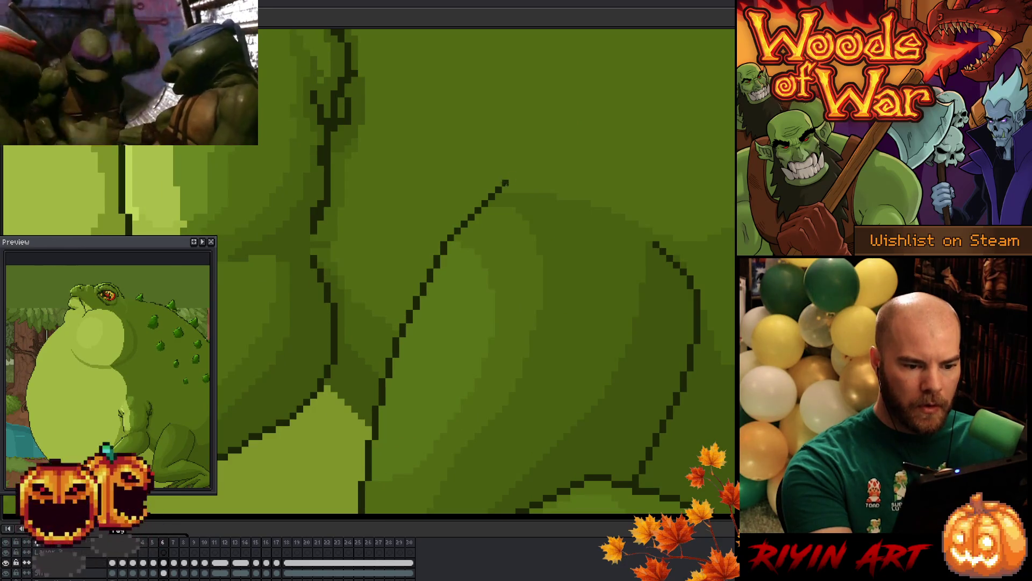
key("Right")
key("Left")
key("Right")
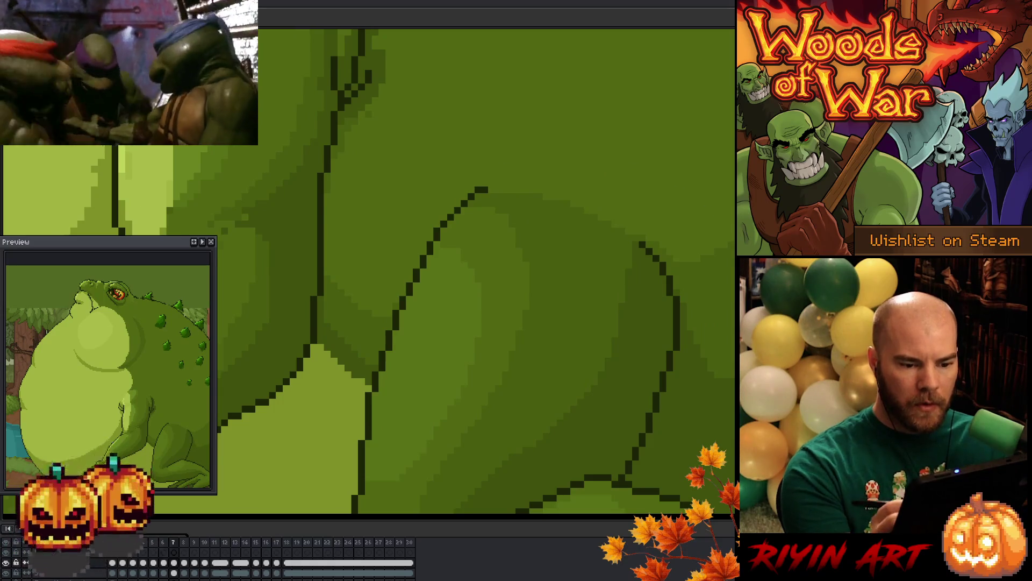
key("Right")
key("Left")
key("Right")
Flip back to frame 7 and run the frames to check the breathing motion
key("Left")
key("Right")
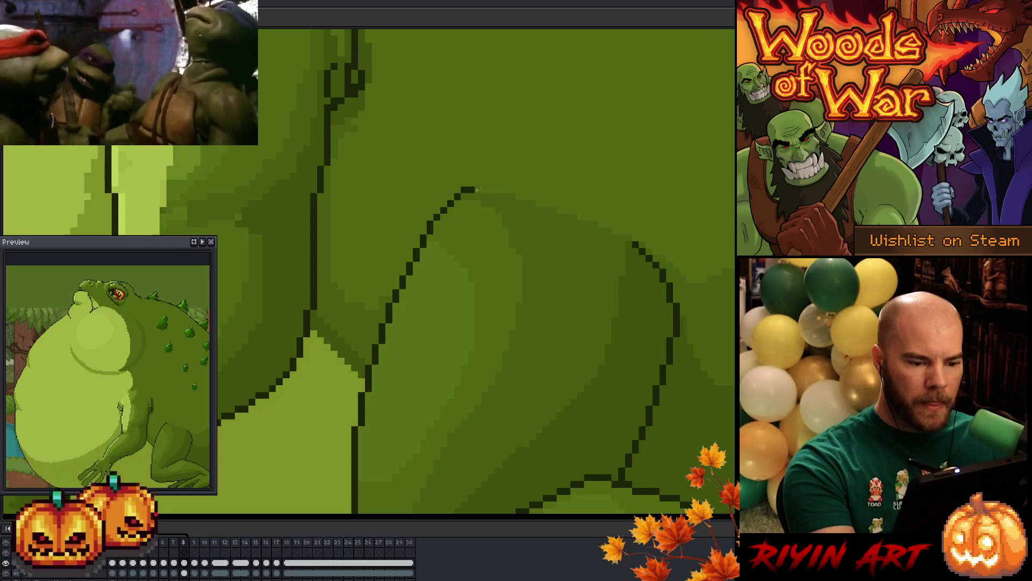
key("Left")
key("Right")
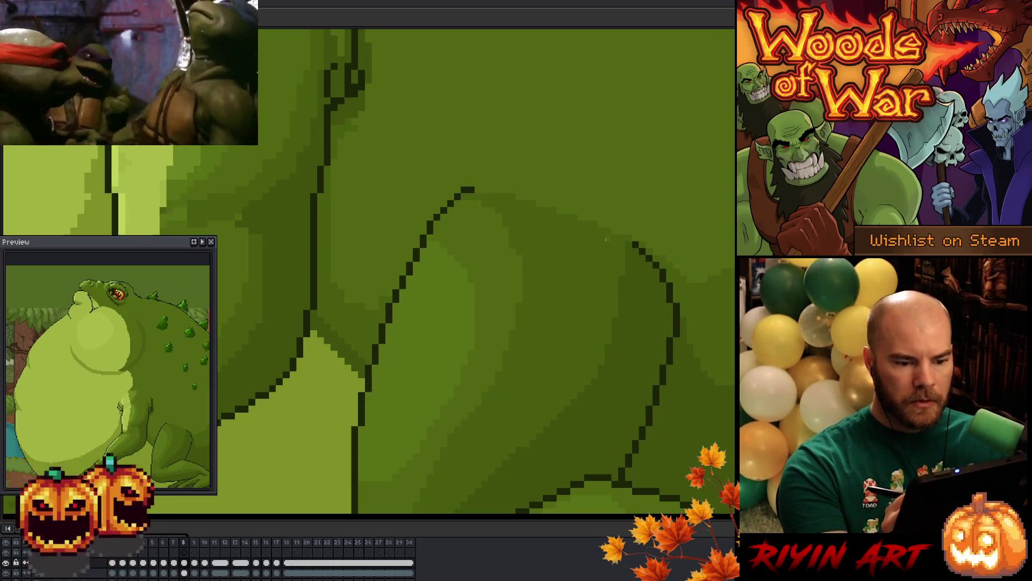
key("Left")
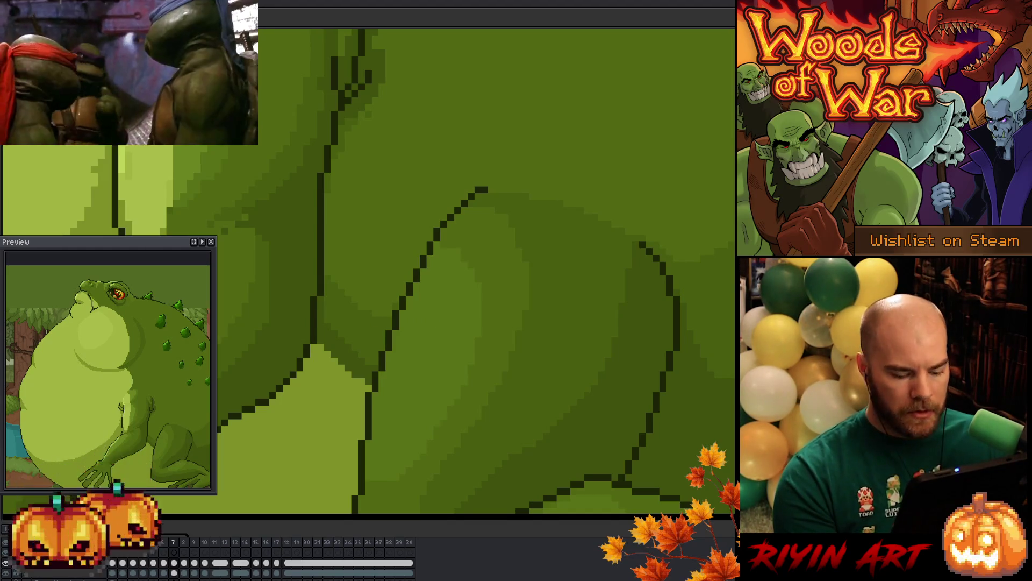
key("Return")
key("Return")
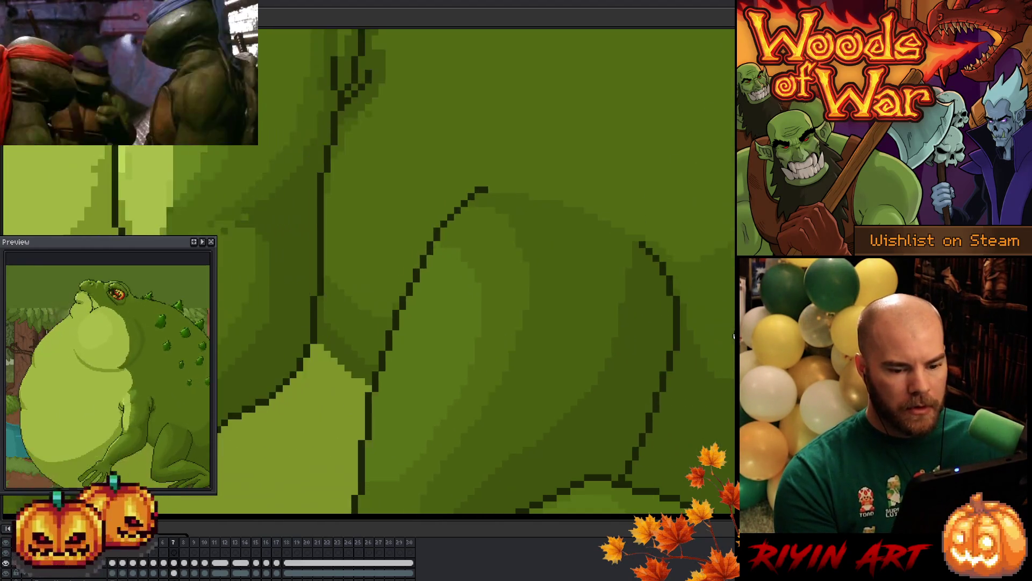
key("Return")
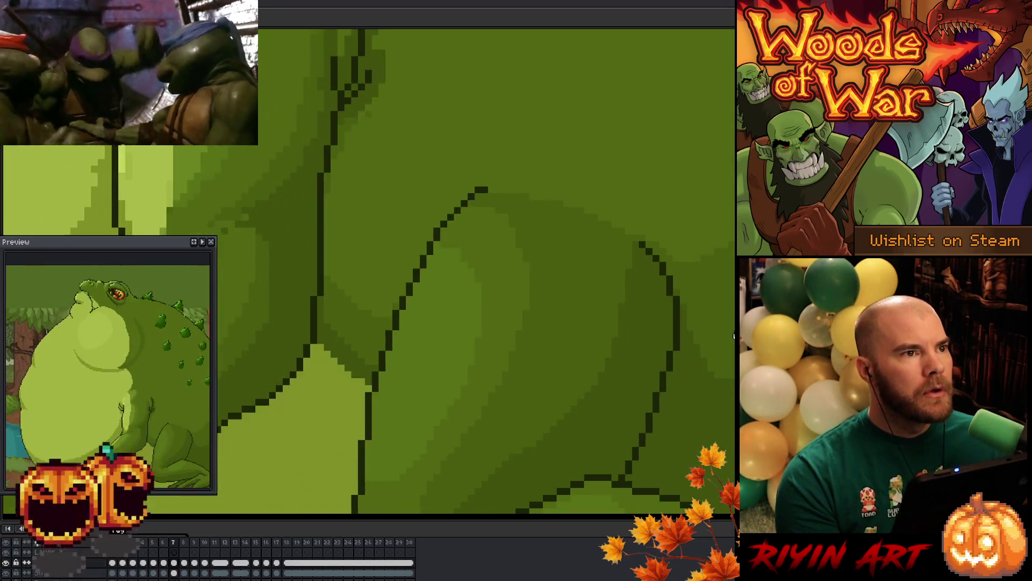
scroll(721, 327, "down", 3)
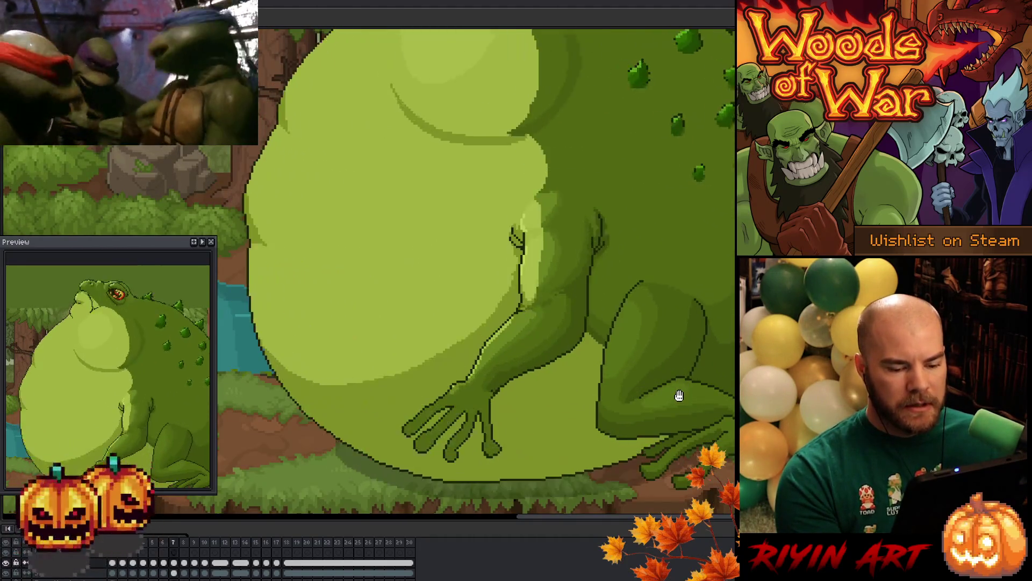
Zoom out to the whole forest scene, then back in on the toad's hind leg and foot
scroll(440, 342, "up", 3)
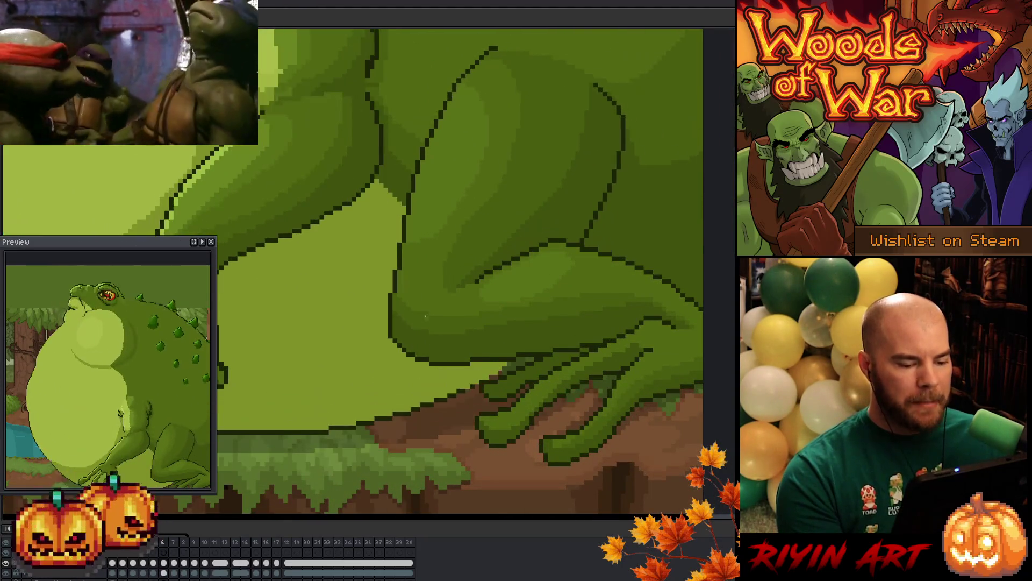
scroll(460, 323, "up", 2)
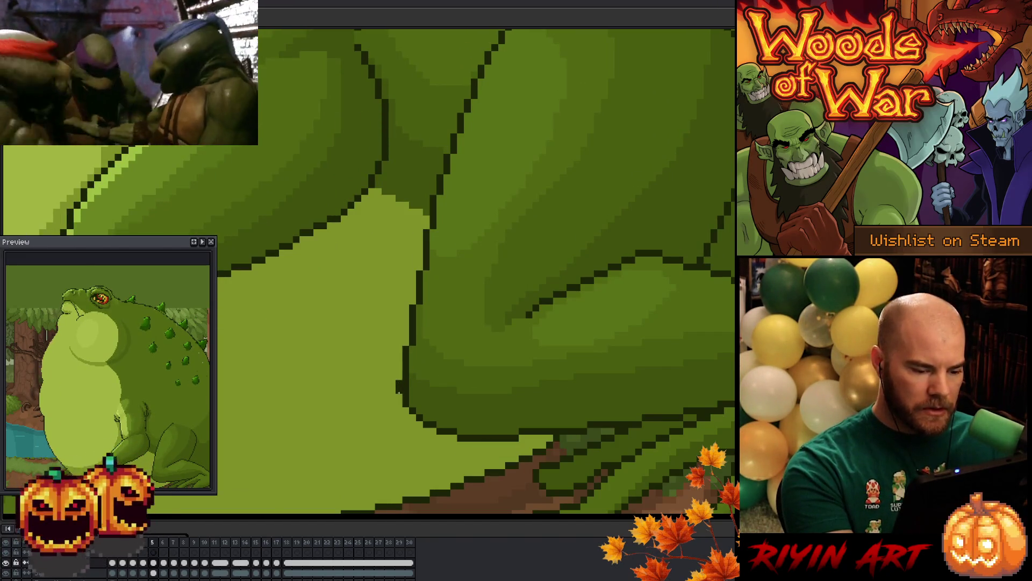
Repaint stray dark pixels at the thigh in light belly green, then compare frames 3 and 4
left_click_drag(407, 383, 406, 400)
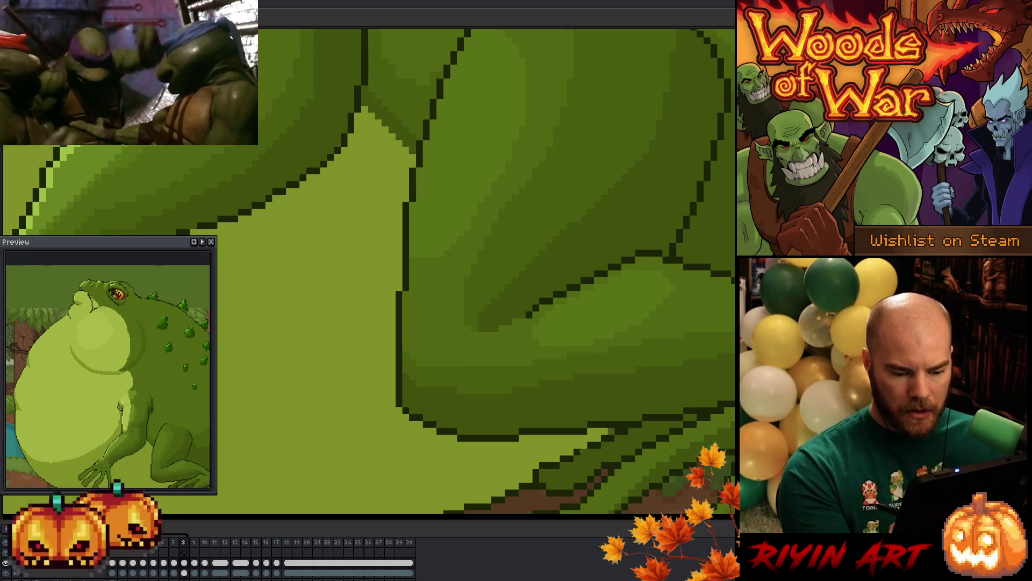
scroll(633, 415, "down", 3)
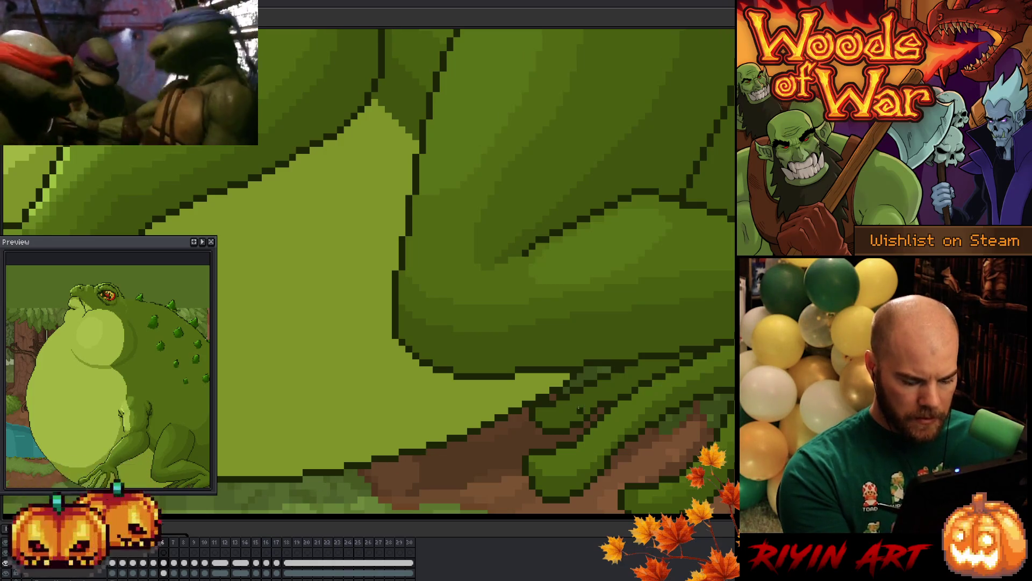
key("Left")
key("Left")
key("Left")
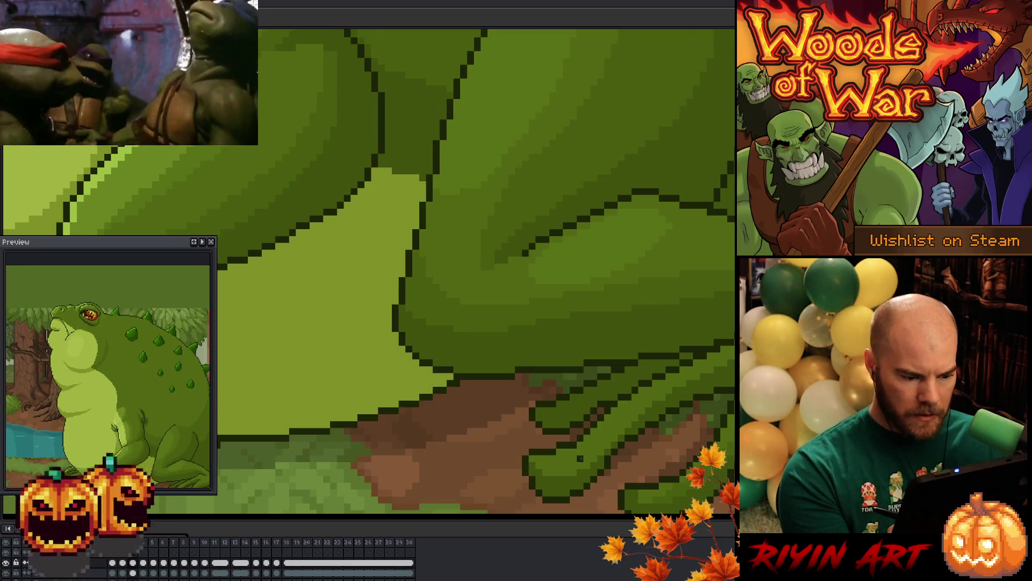
key("Right")
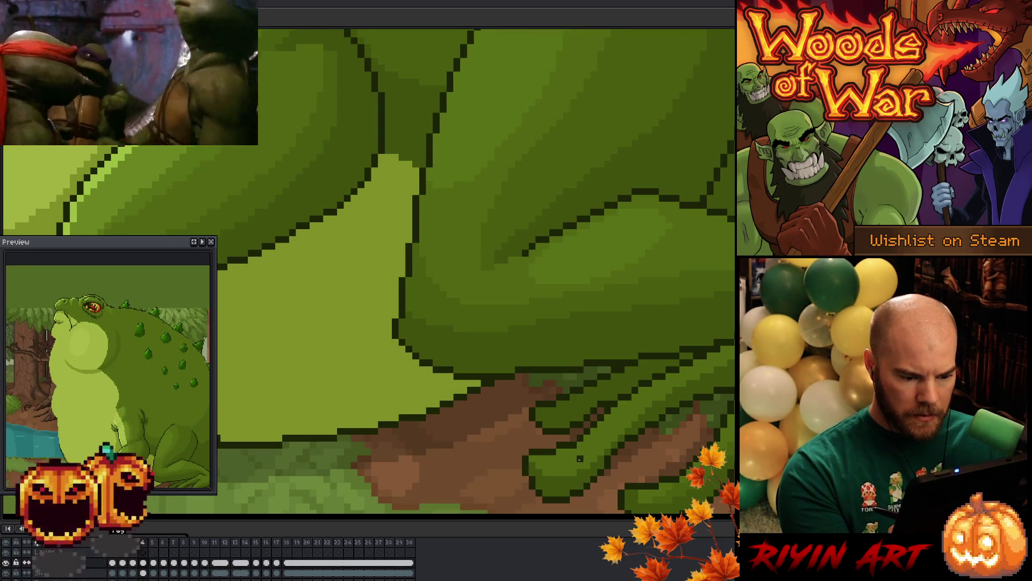
key("Left")
key("Right")
key("Left")
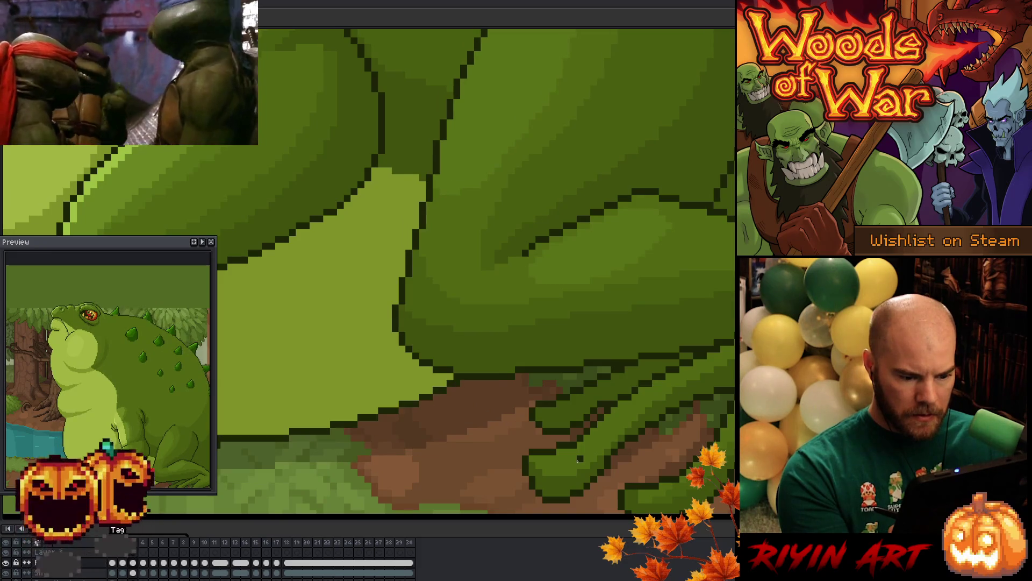
key("Right")
Step through frames 4 to 7 comparing outlines, then go to frame 8 centred on the leg
key("Right")
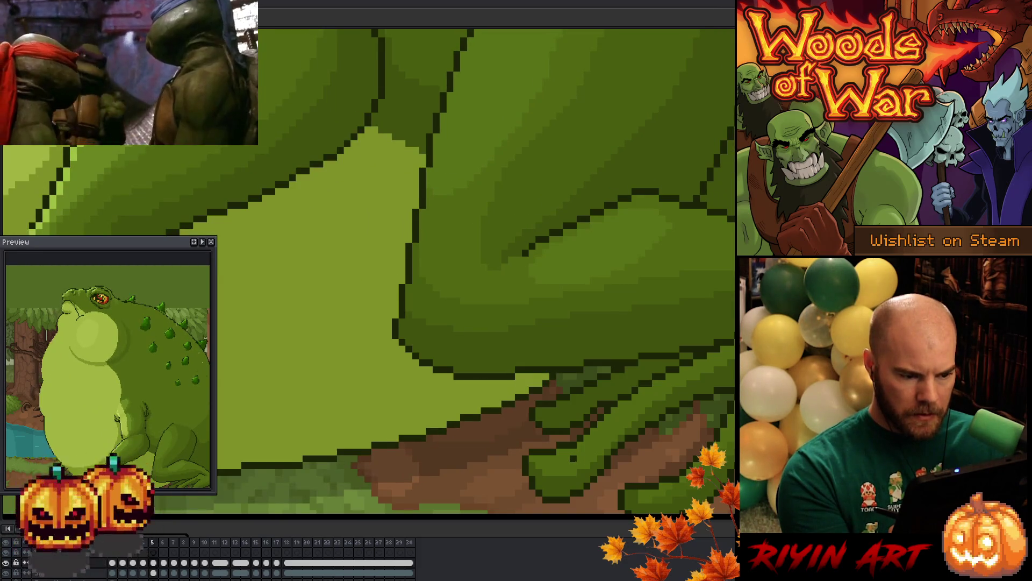
key("Left")
key("Left")
key("Right")
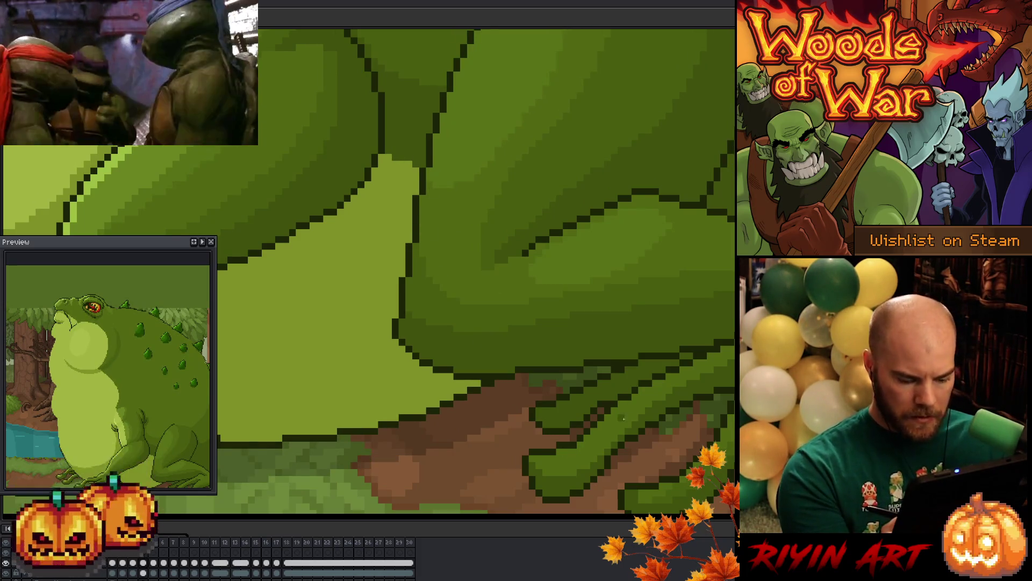
key("Right")
key("Left")
key("Right")
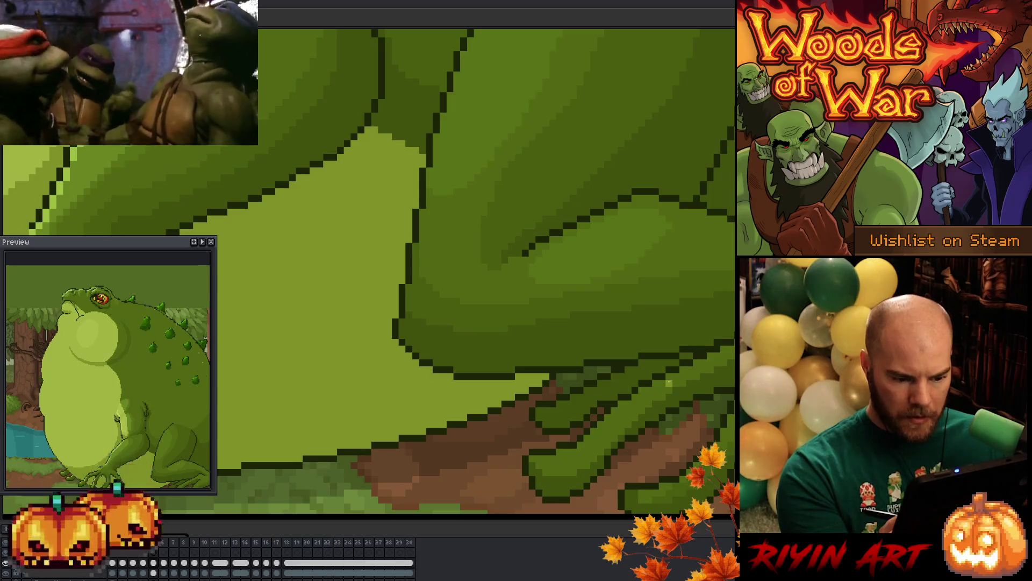
key("period")
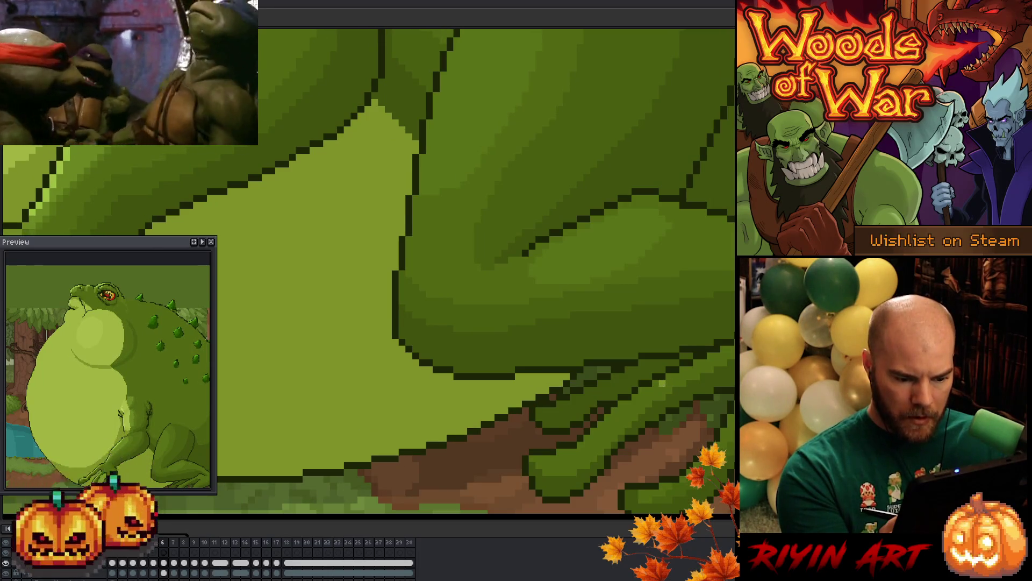
key("period")
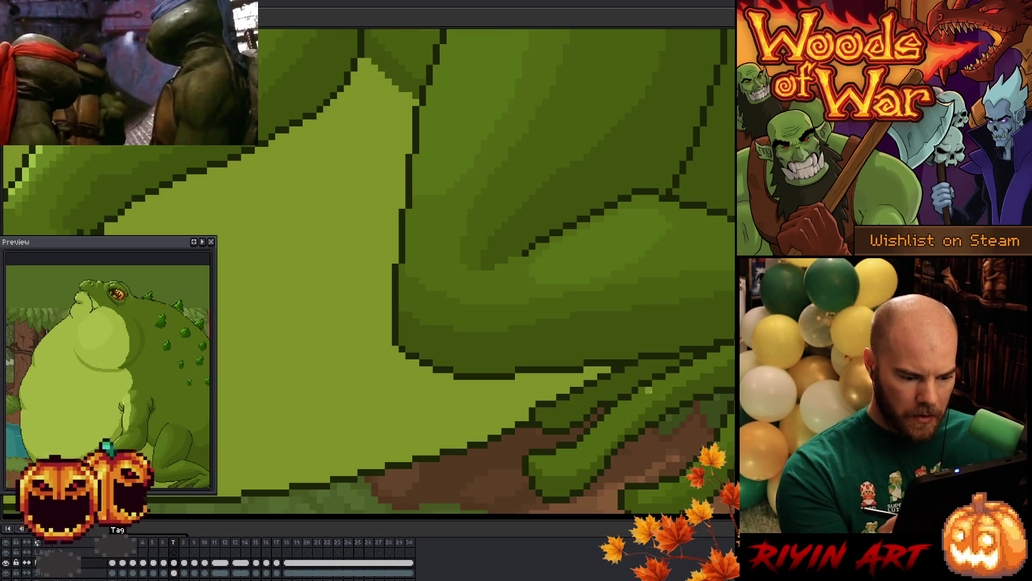
key("comma")
key("period")
key("period")
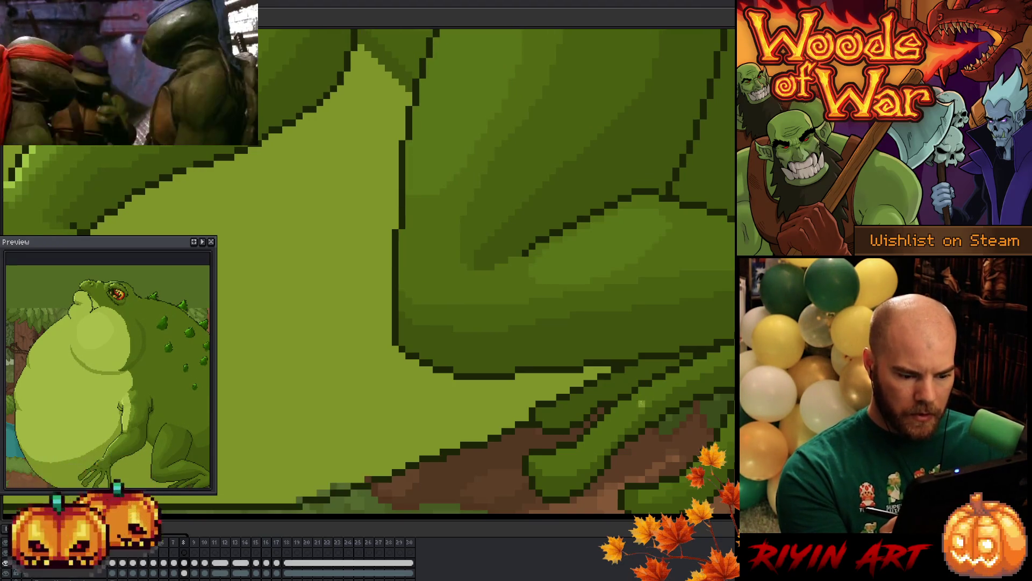
left_click_drag(495, 466, 550, 423)
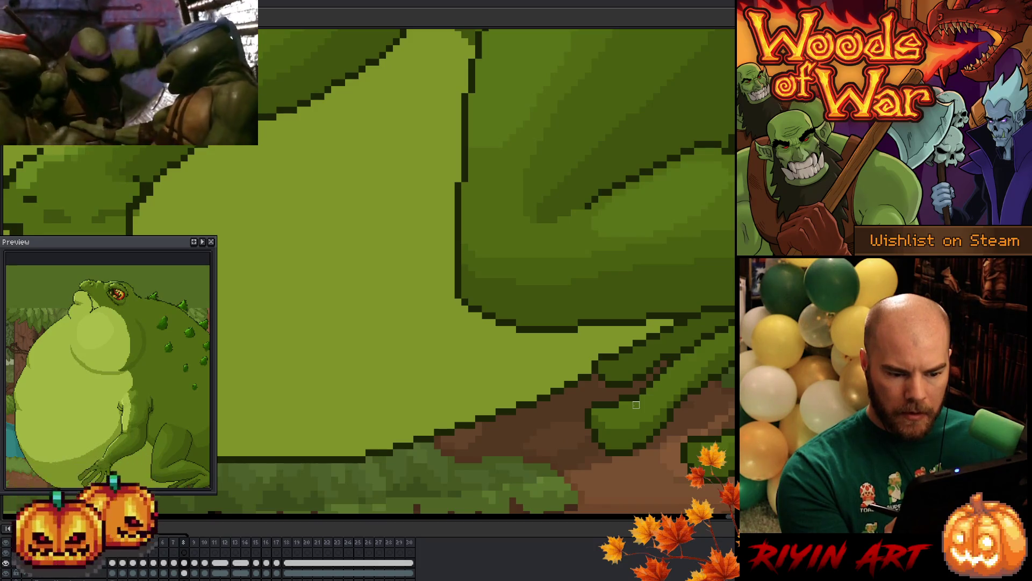
Jump to frame 1, step back, then advance through the frames to the inflated frame 8
key("Home")
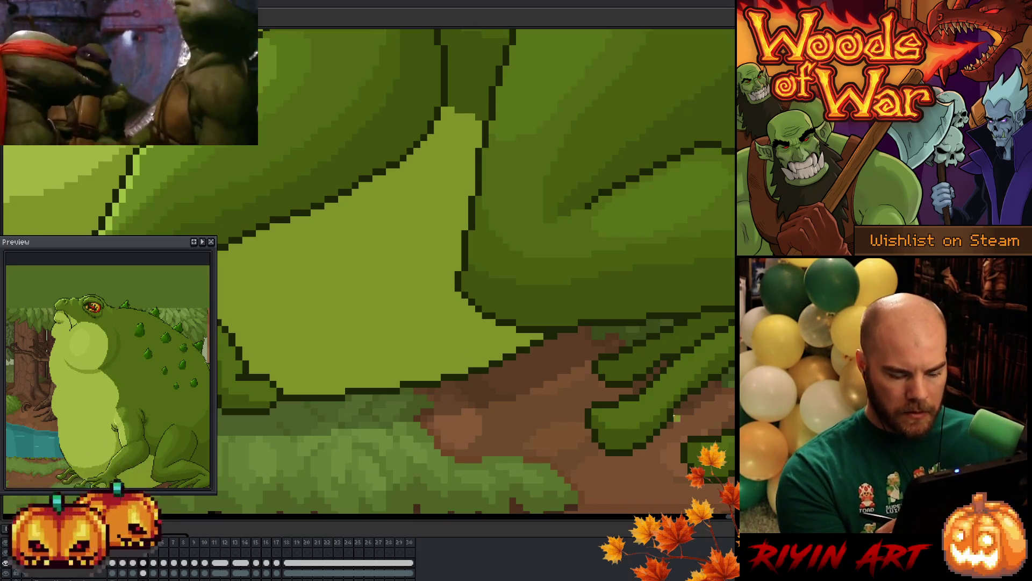
key("Left")
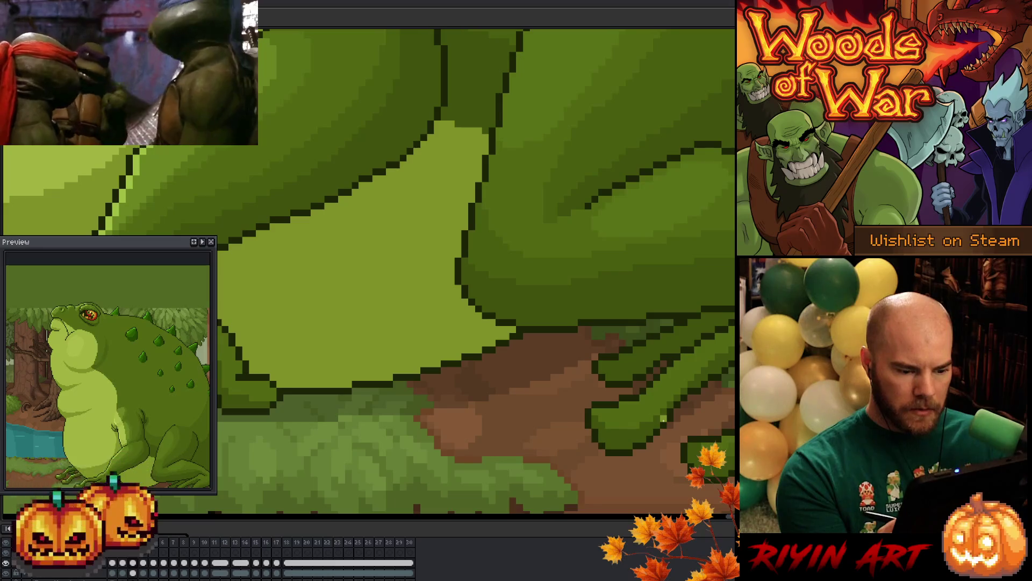
key("Left")
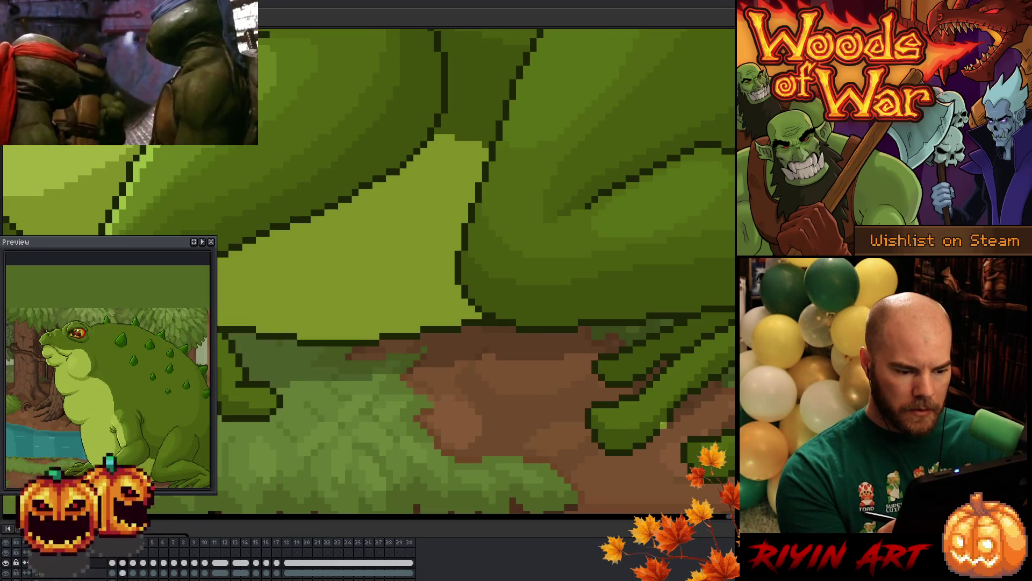
key("Right")
key("Right")
key("Right")
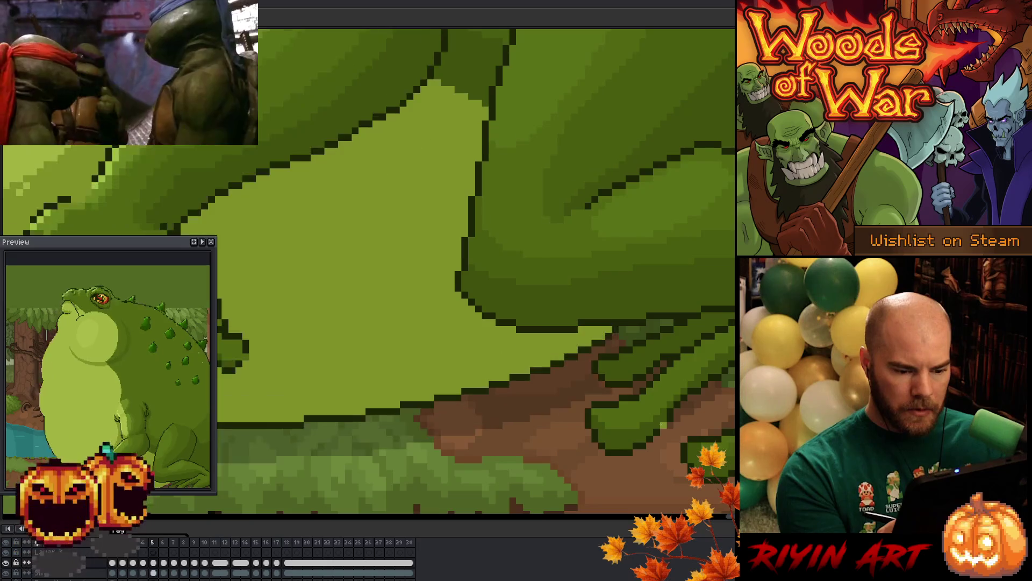
key("Right")
key("Right")
key("Right")
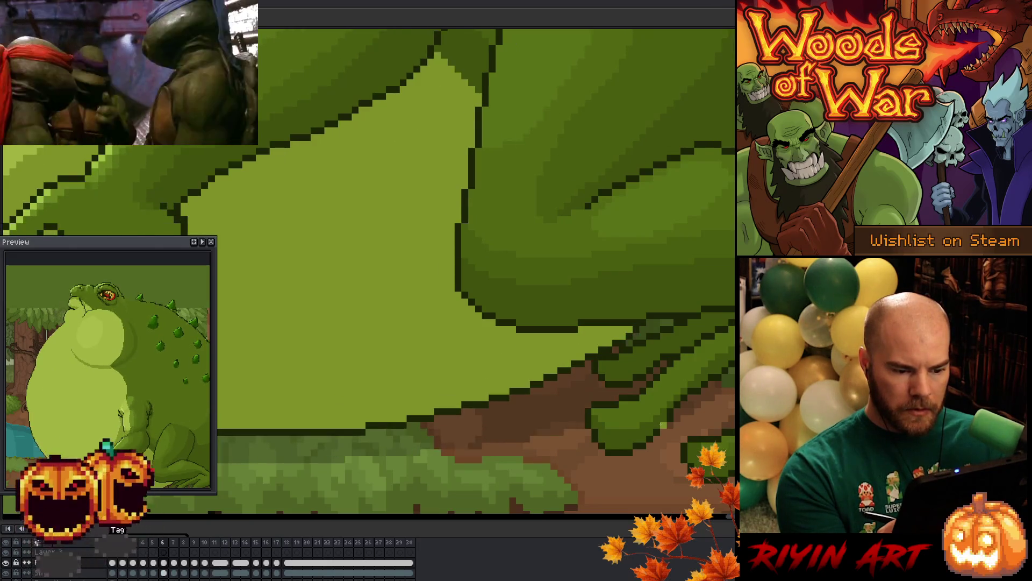
key("Right")
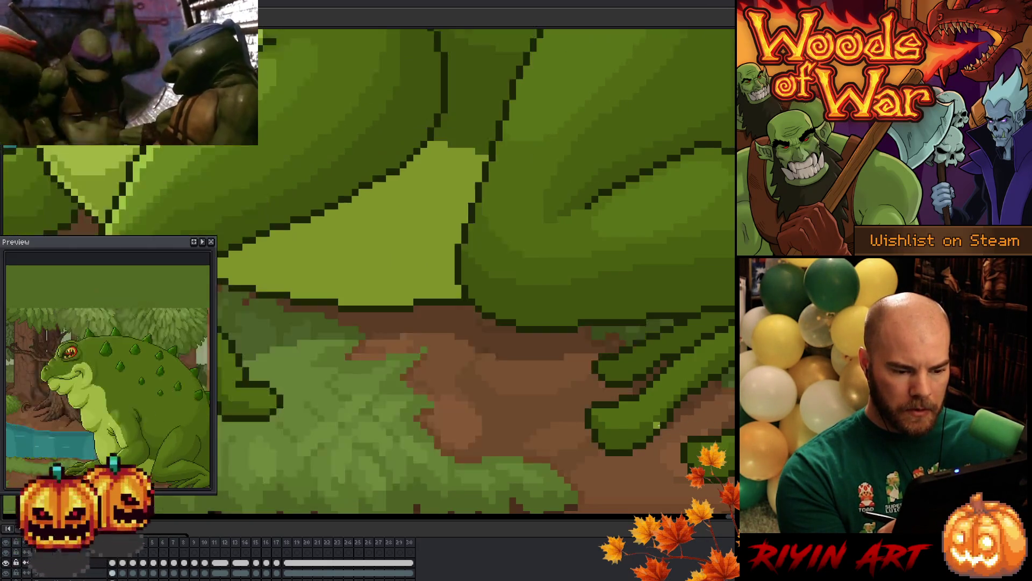
key("Right")
key("Right")
key("Right")
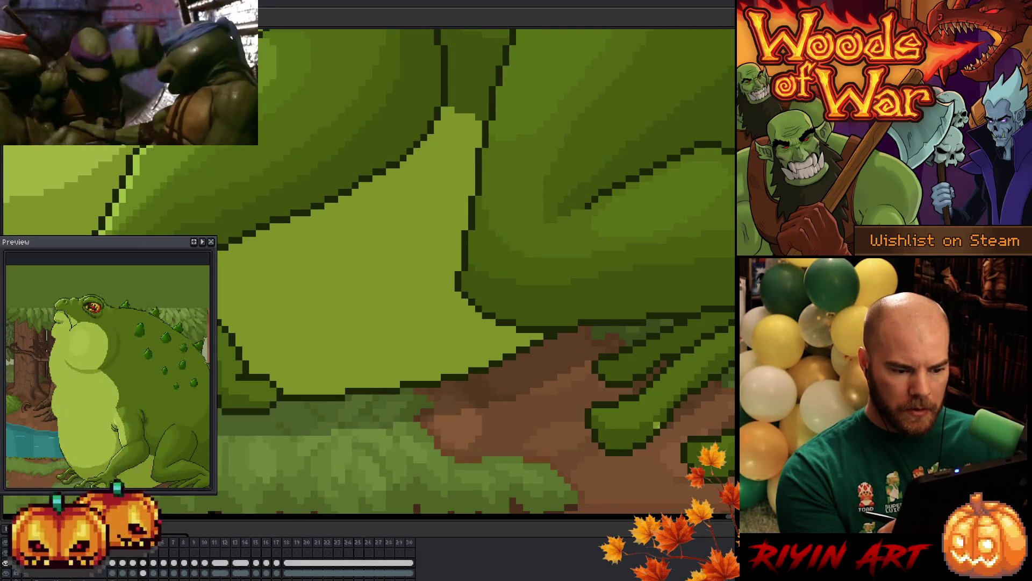
key("Right")
key("Right")
key("Right")
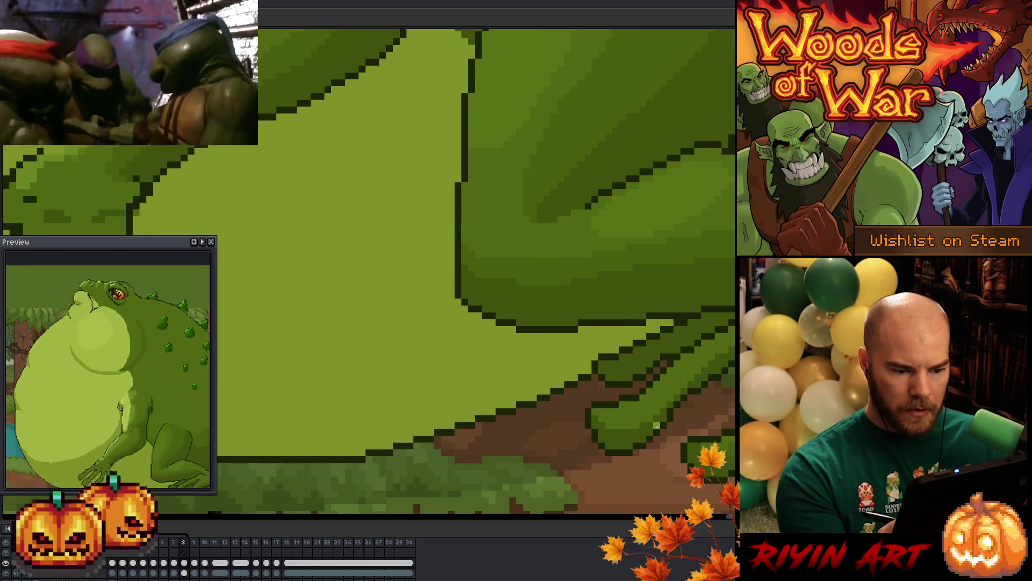
Flip between frames 2 and 3 to compare the head-lowered and head-raised outlines
key("Left")
key("Left")
key("Left")
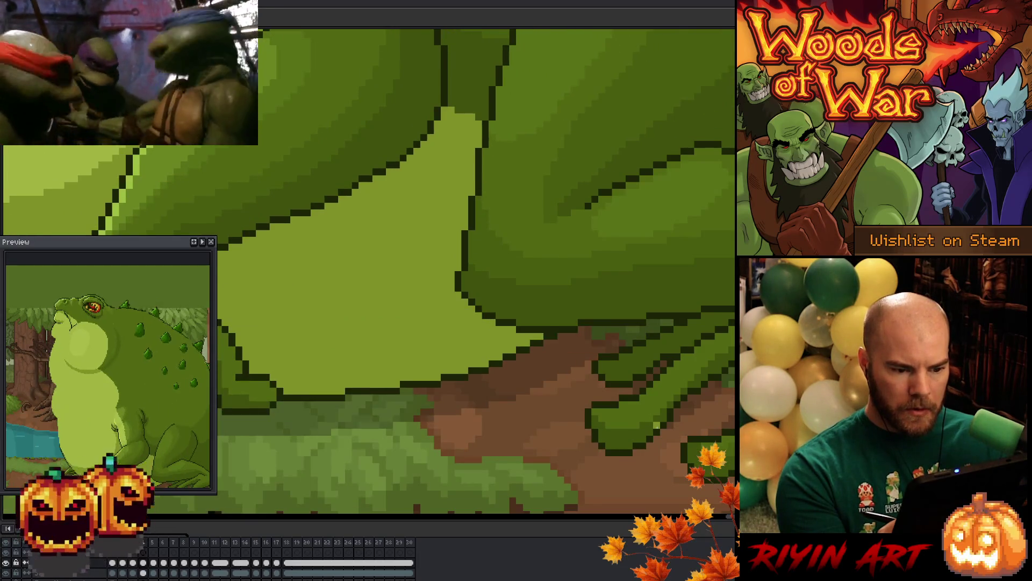
key("Left")
key("Right")
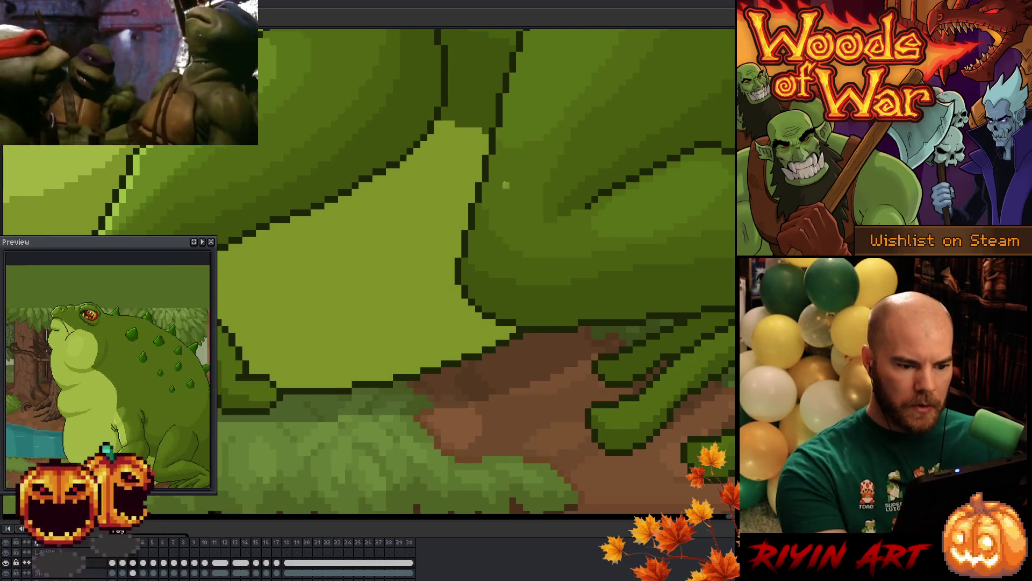
key("Right")
key("Right")
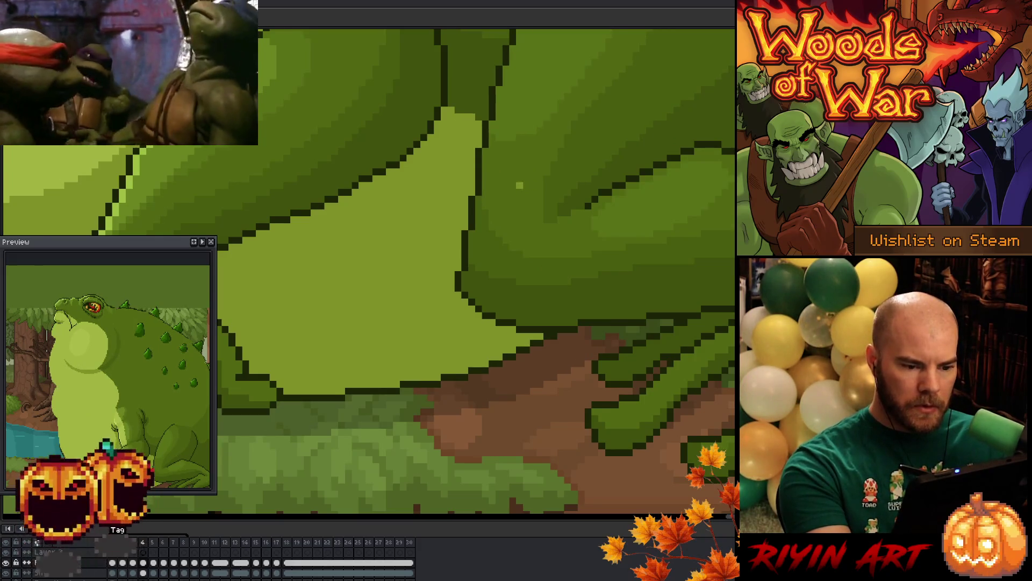
key("Left")
key("Left")
key("Left")
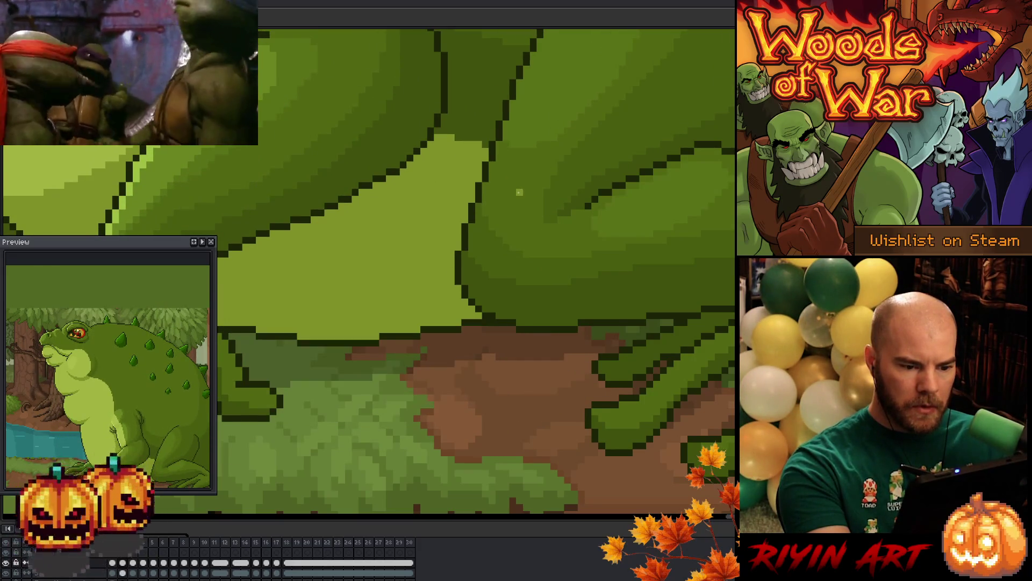
key("Right")
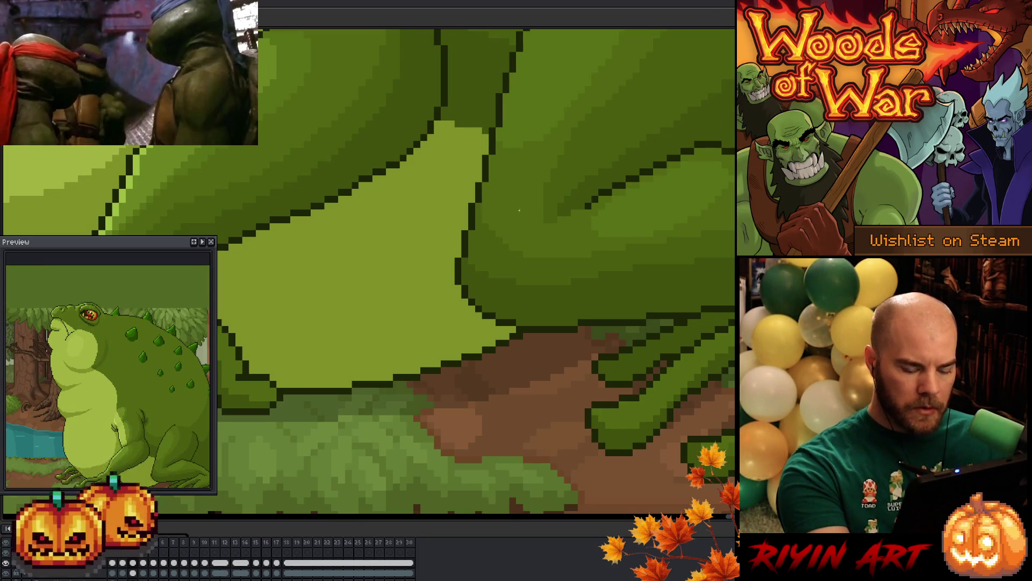
key("Left")
key("Right")
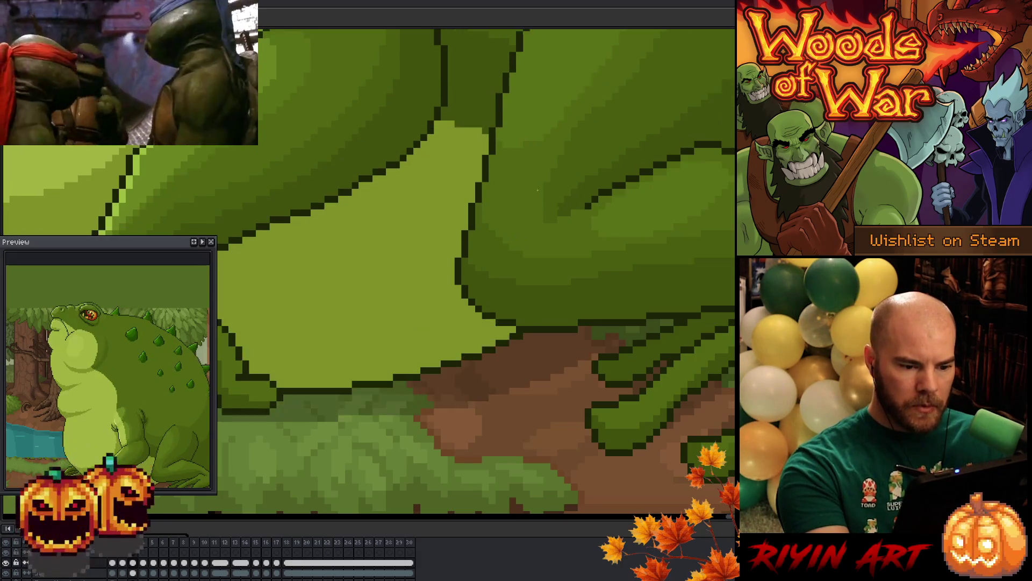
Step through frames 4, 5 and 6, back and forth, ending on frame 6
key("Right")
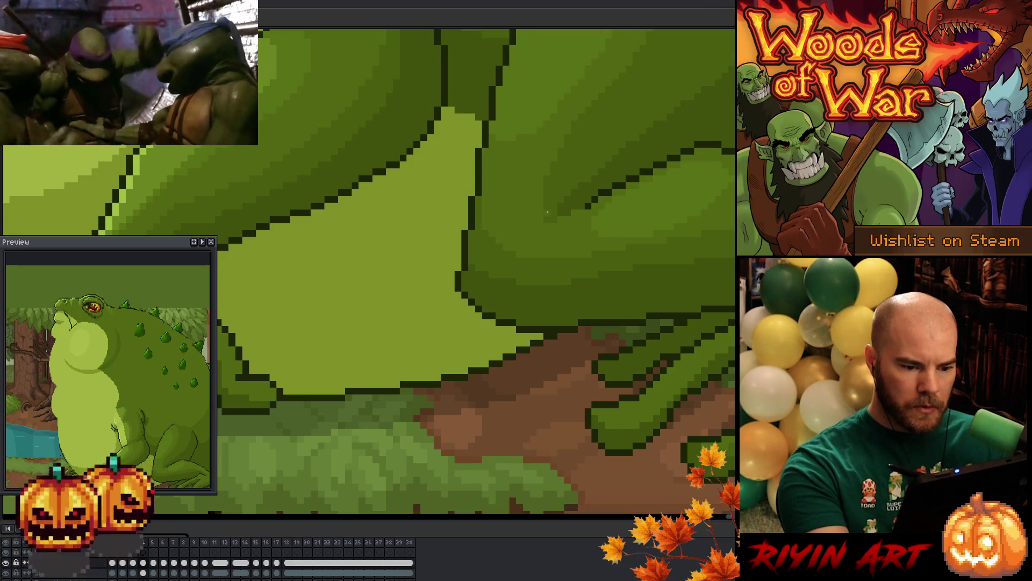
key("Right")
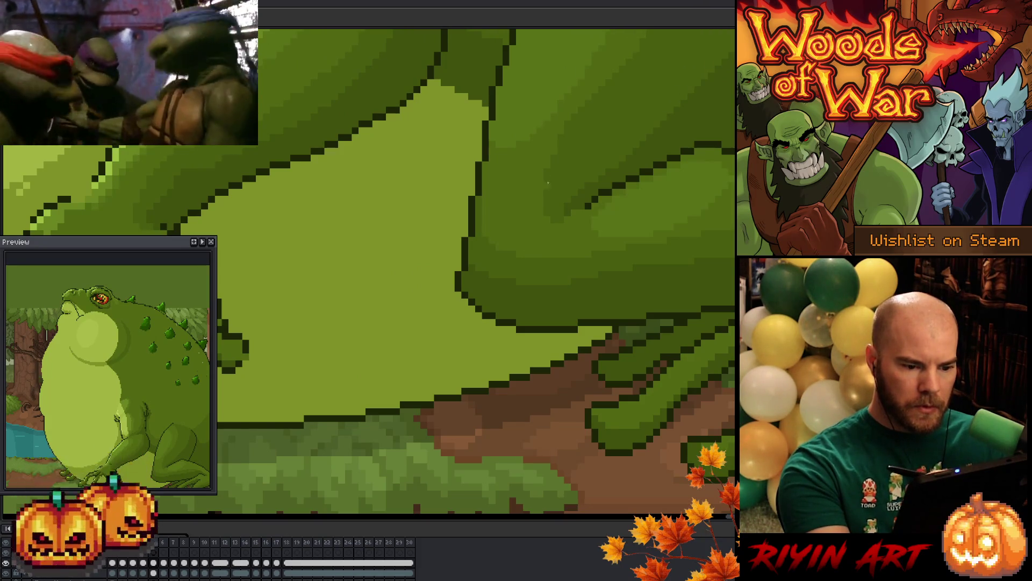
key("Right")
key("Left")
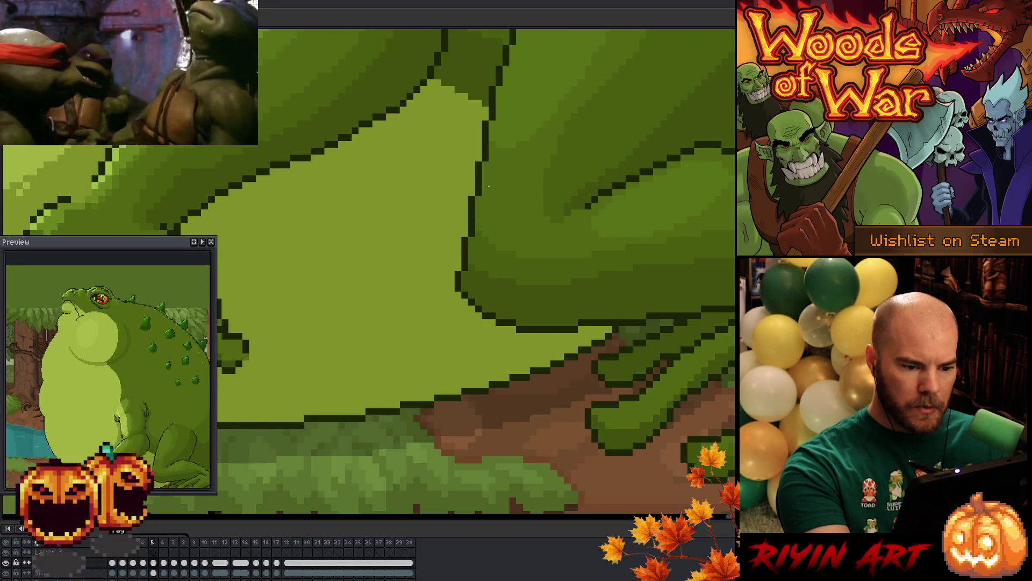
key("Left")
key("Left")
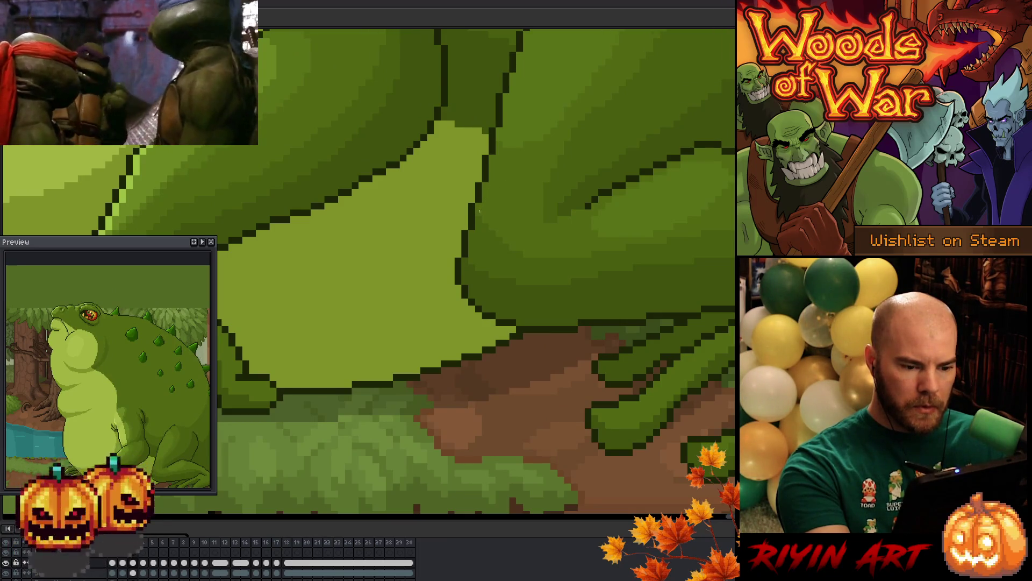
key("Right")
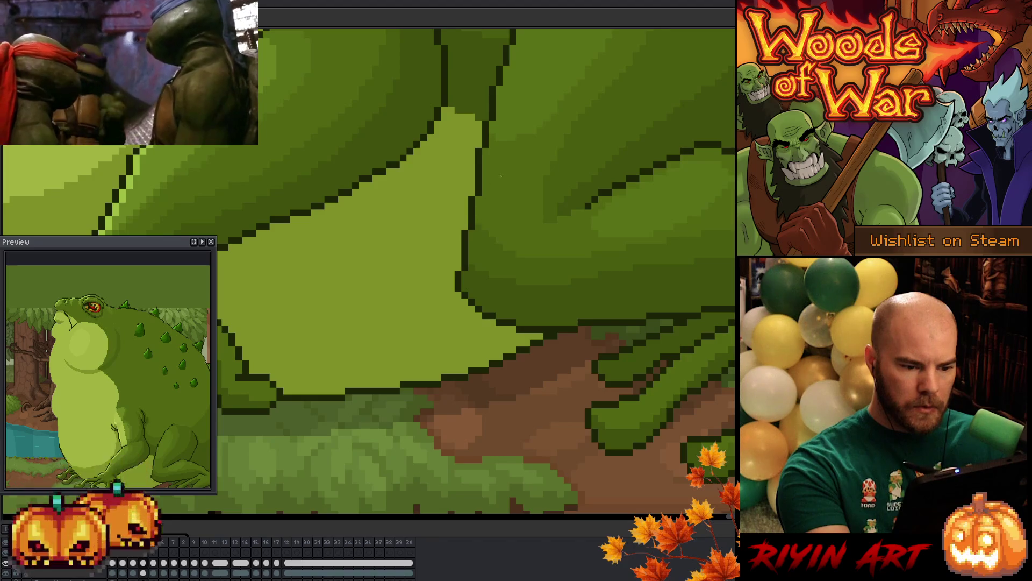
key("Right")
key("Right")
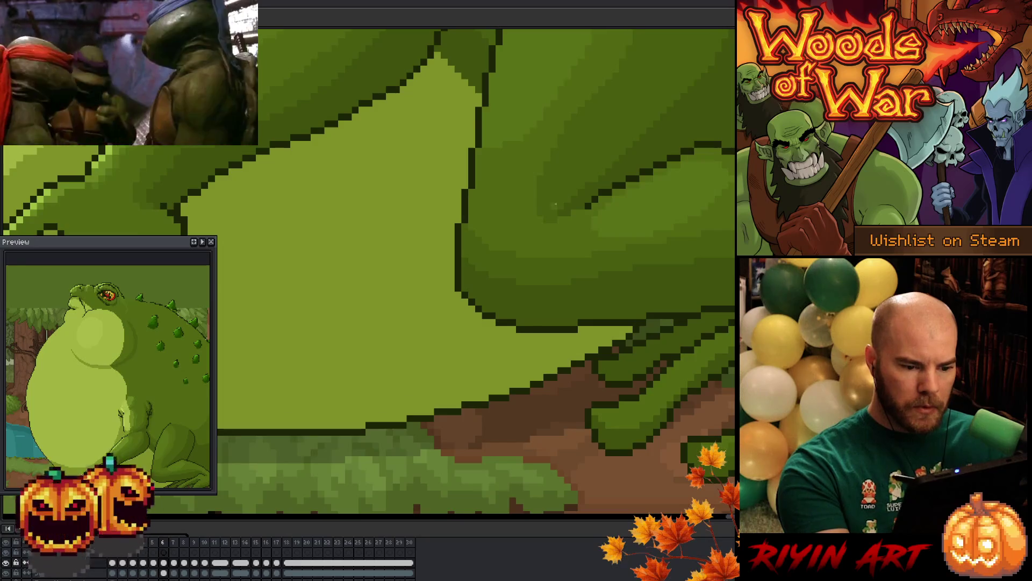
Flick between frames 6 and 7 to compare outlines, settling on frame 7
key("Right")
key("Left")
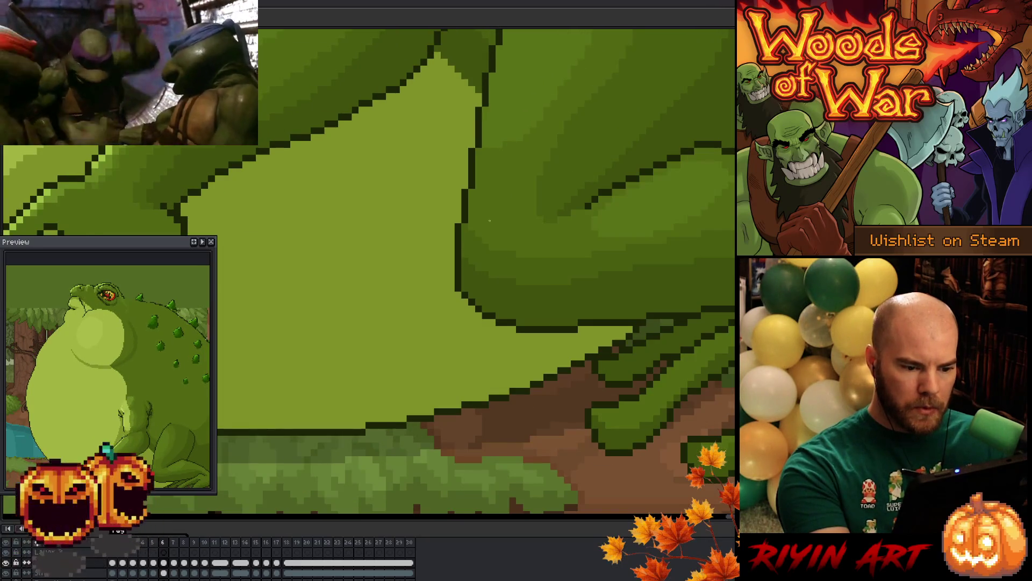
key("Right")
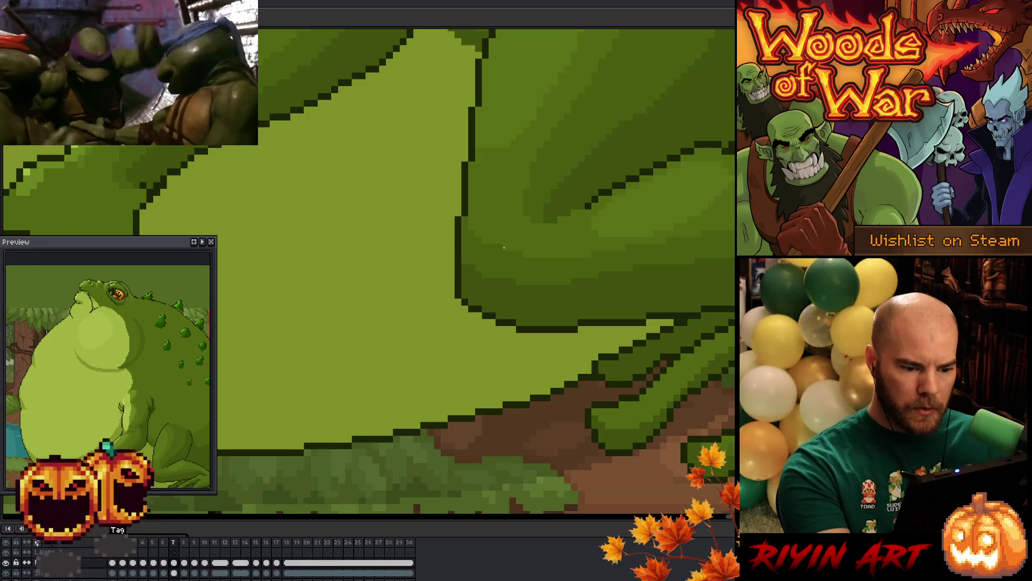
key("Left")
key("Right")
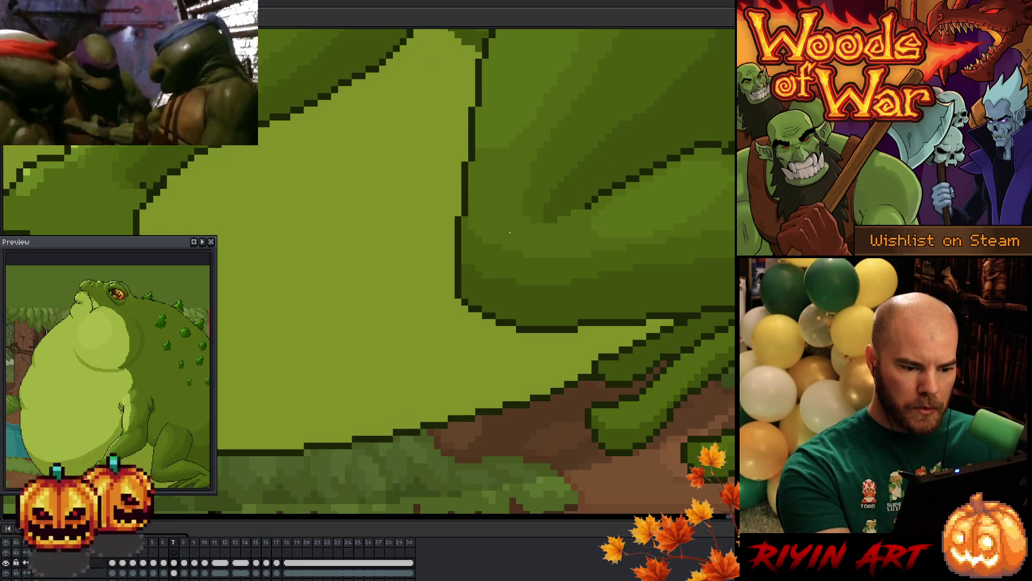
key("Left")
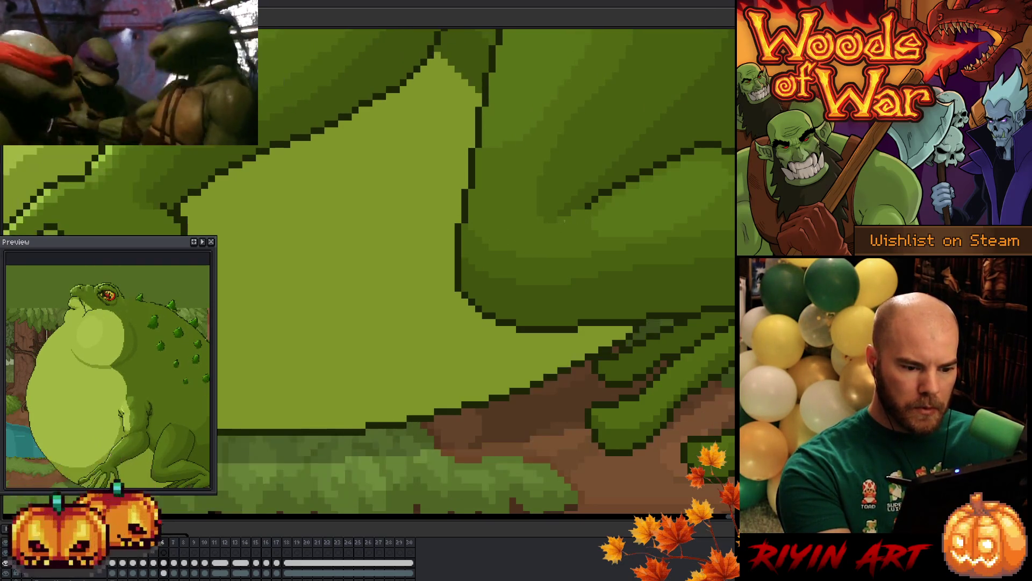
key("Right")
key("Left")
key("Right")
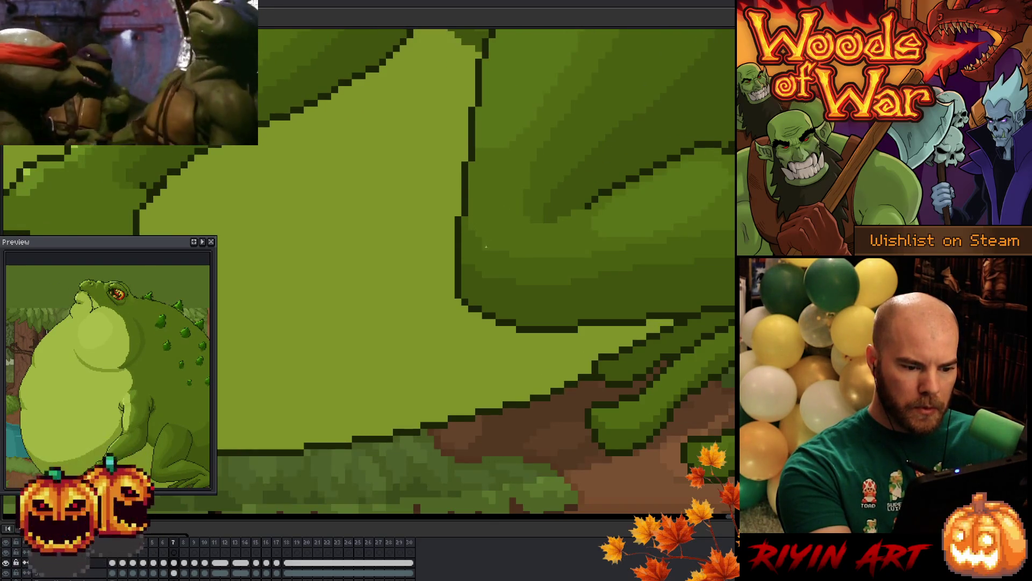
key("Left")
key("Right")
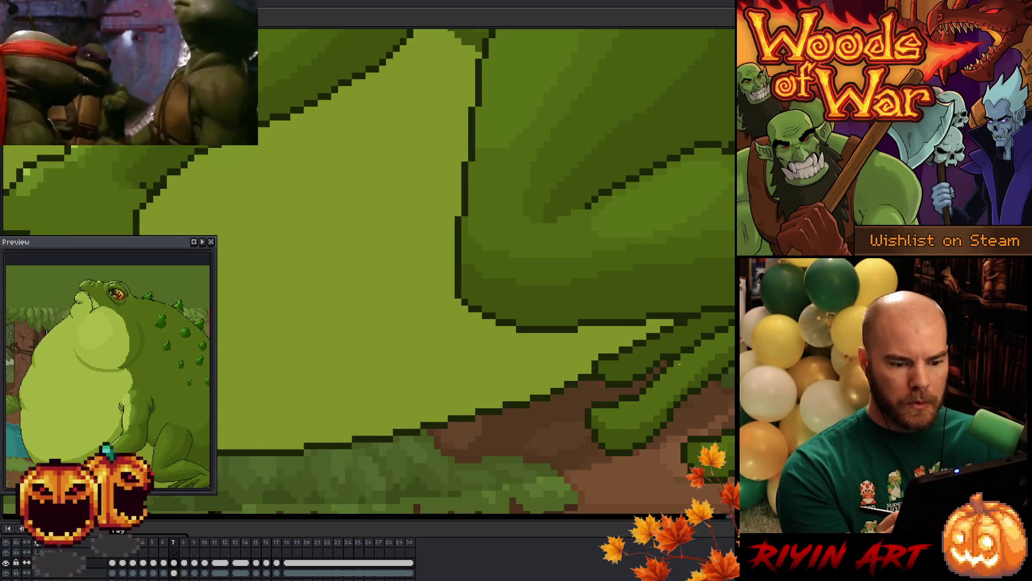
Flick repeatedly between frames 7 and 8 to compare the belly and leg outlines
key("Right")
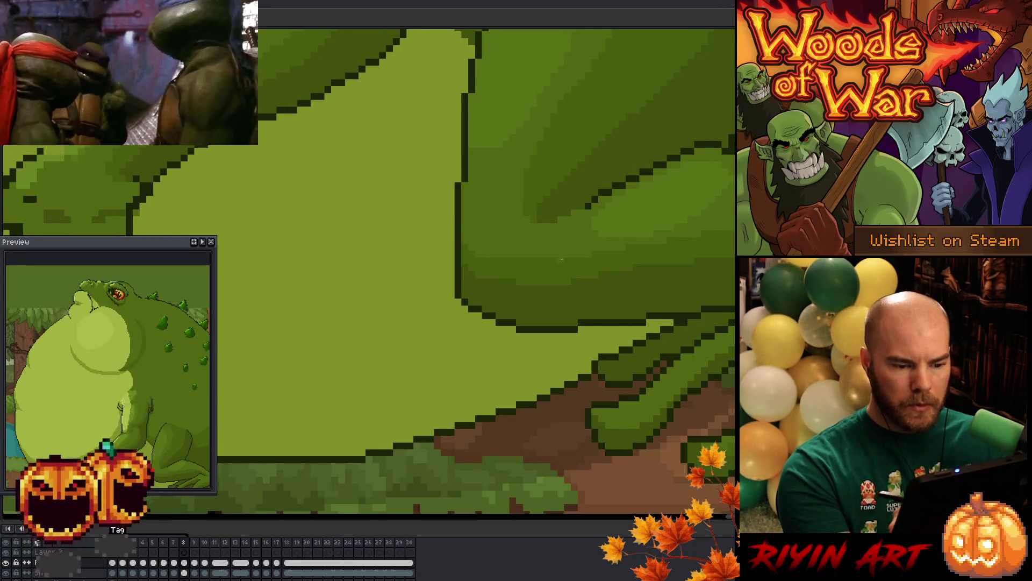
key("Left")
key("Right")
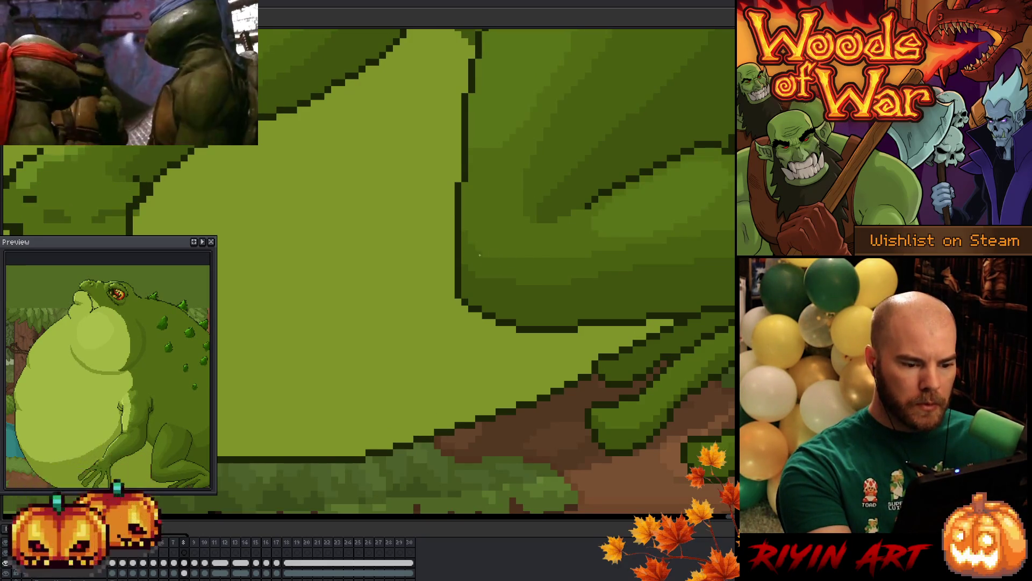
key("Left")
key("Right")
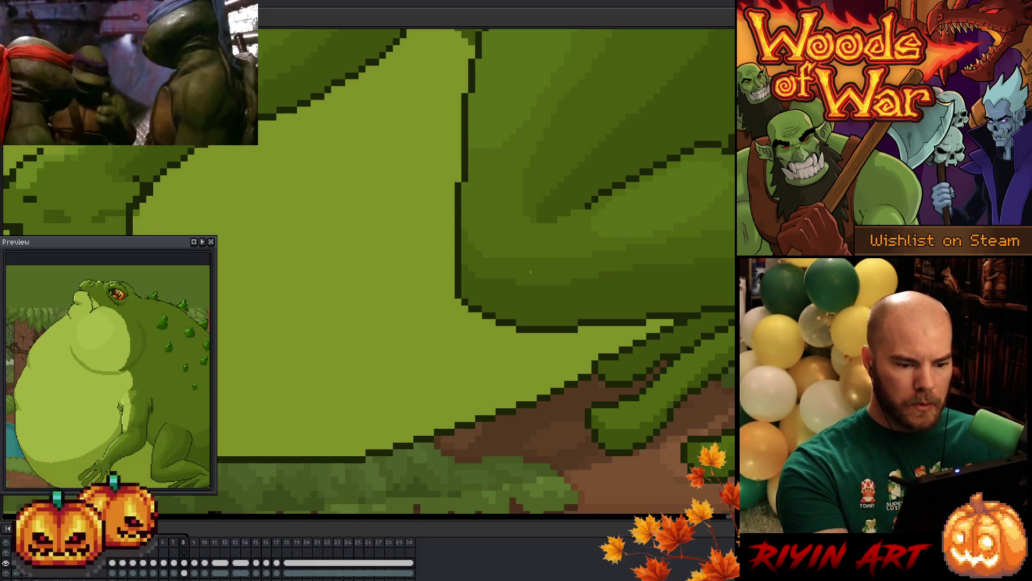
key("Left")
key("Right")
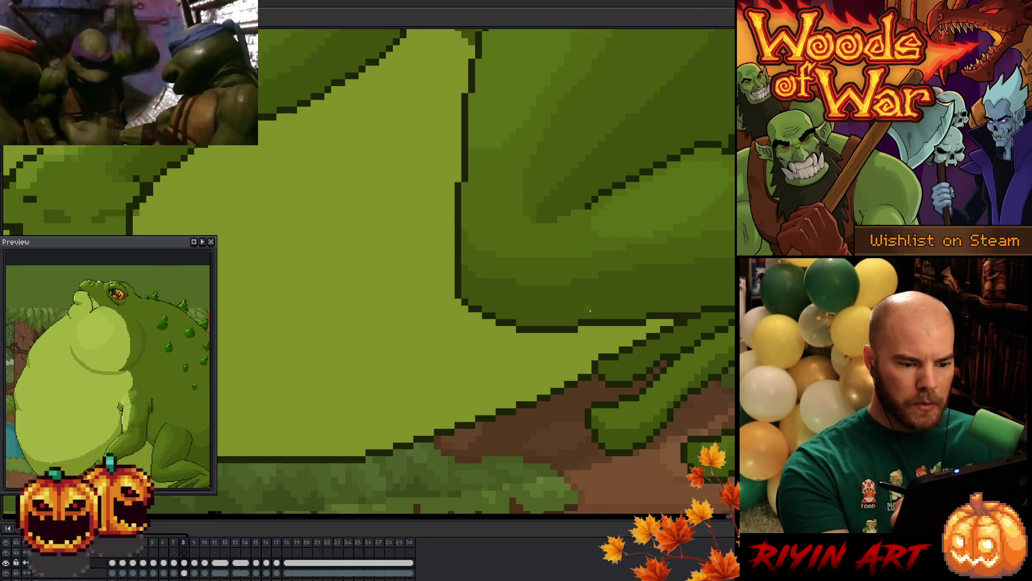
key("Left")
key("Right")
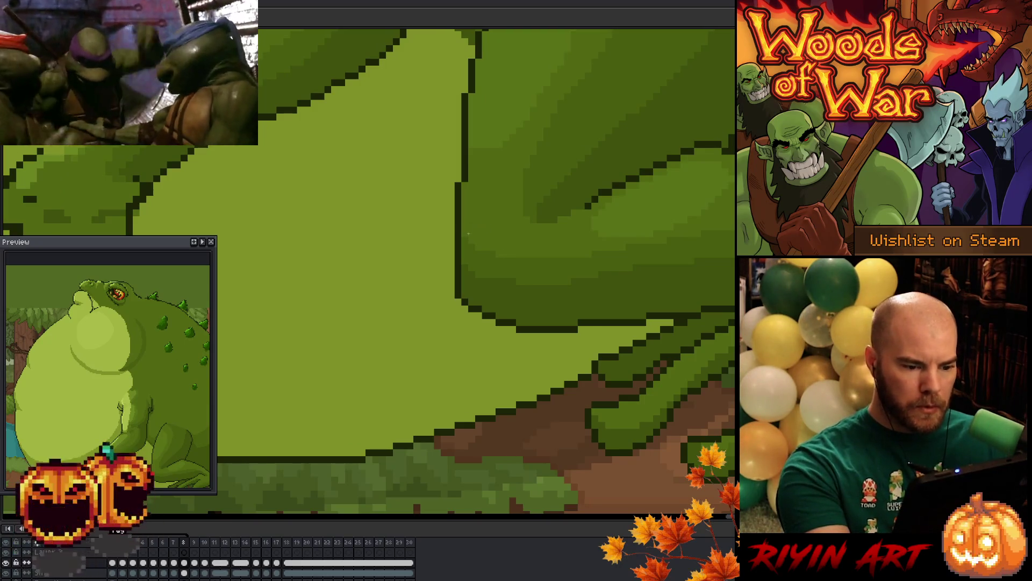
key("Left")
key("Right")
key("Left")
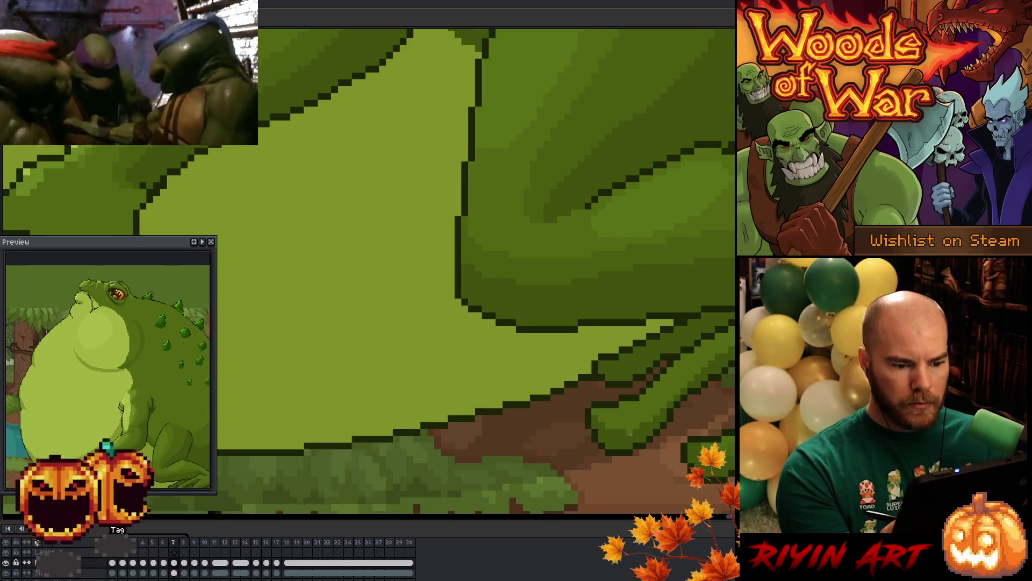
key("Right")
key("Left")
key("Right")
key("Left")
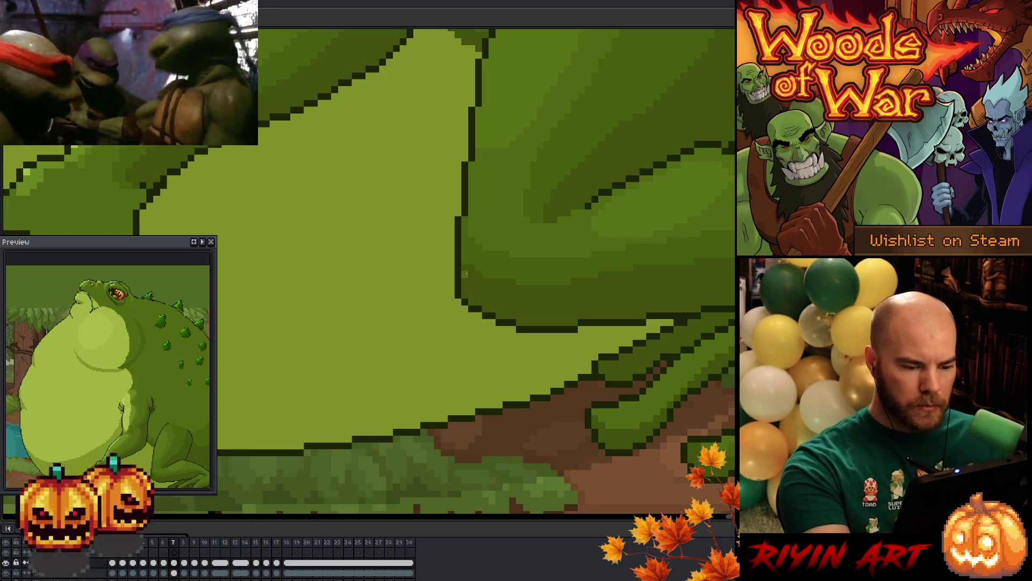
key("Right")
key("Left")
key("Right")
key("Left")
key("Right")
key("Left")
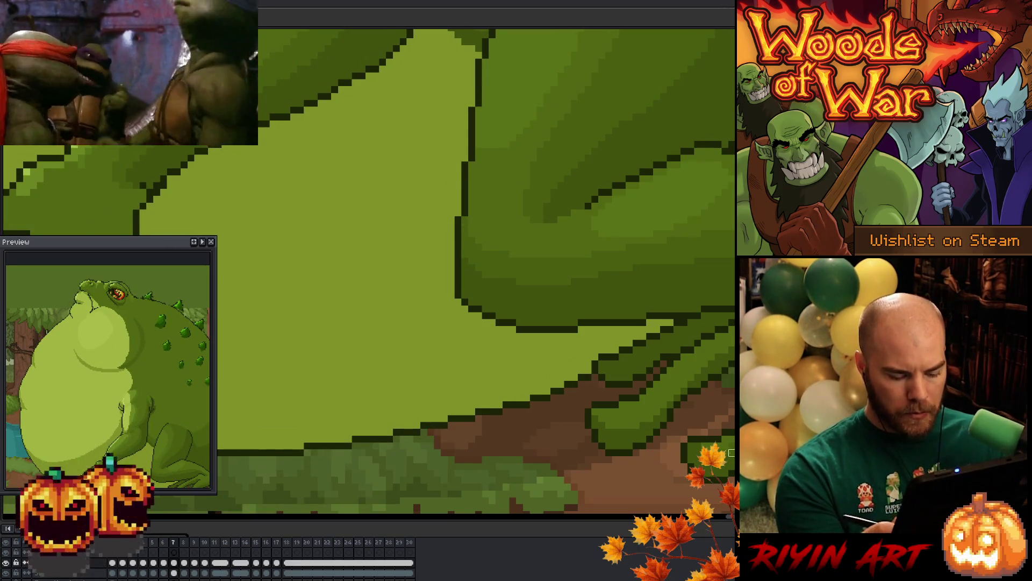
key("Right")
Compare frame 6 against its neighbours, stepping back as far as frame 5
key("Left")
key("Left")
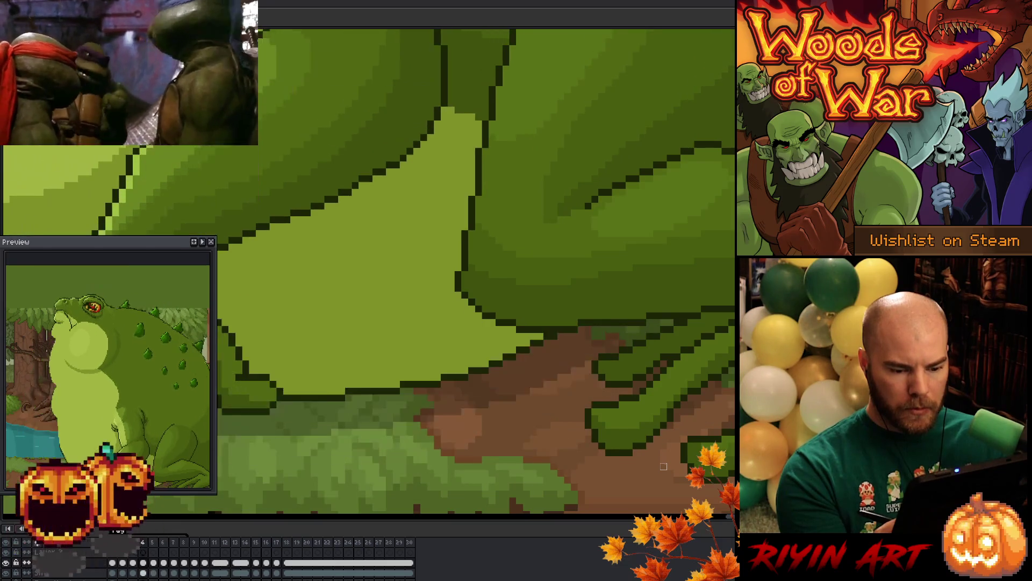
key("Right")
key("Right")
key("Left")
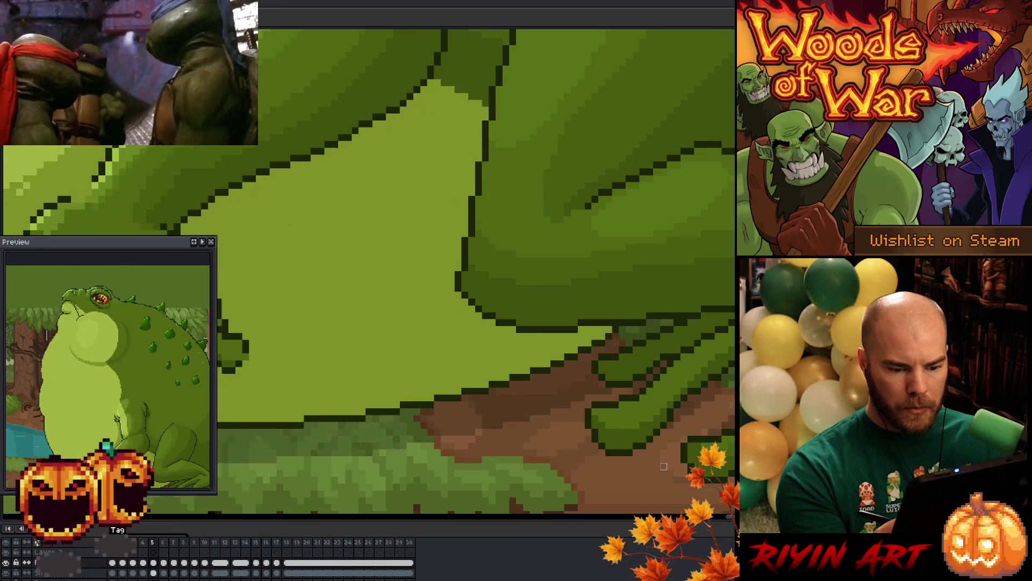
key("Left")
key("Right")
key("Left")
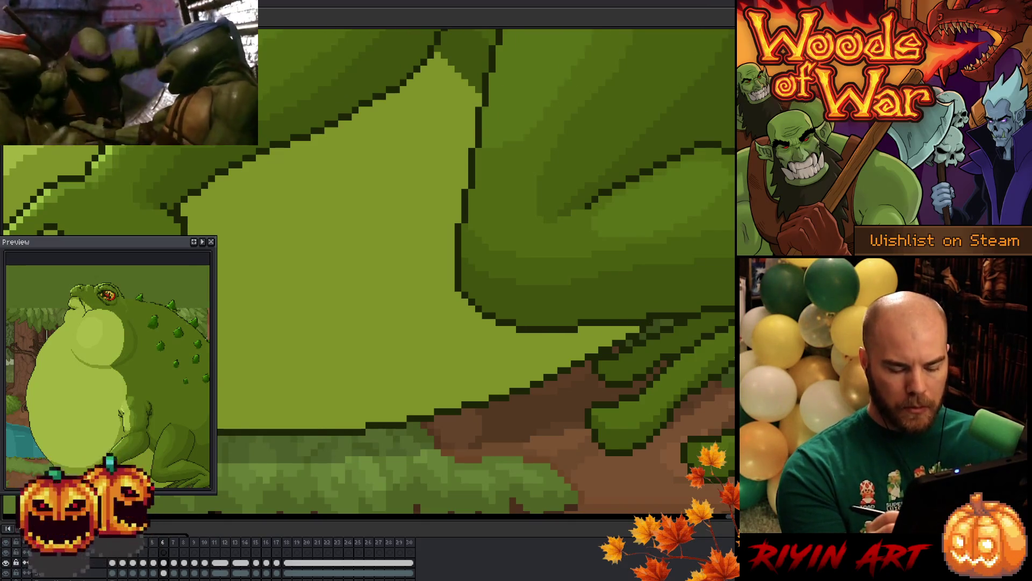
key("Left")
key("Right")
key("Right")
key("Left")
key("Right")
key("Left")
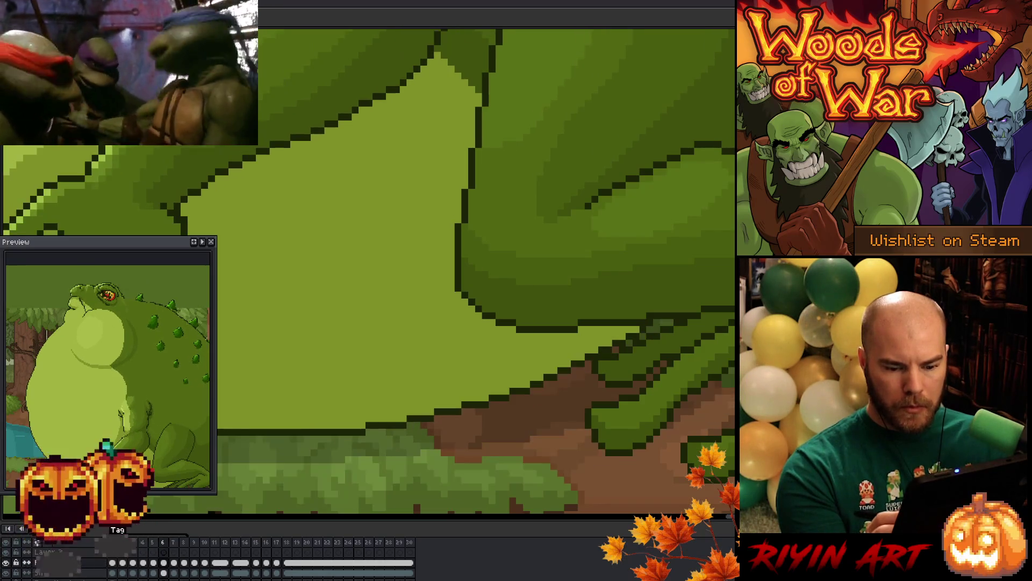
key("Right")
key("Left")
key("Left")
key("Right")
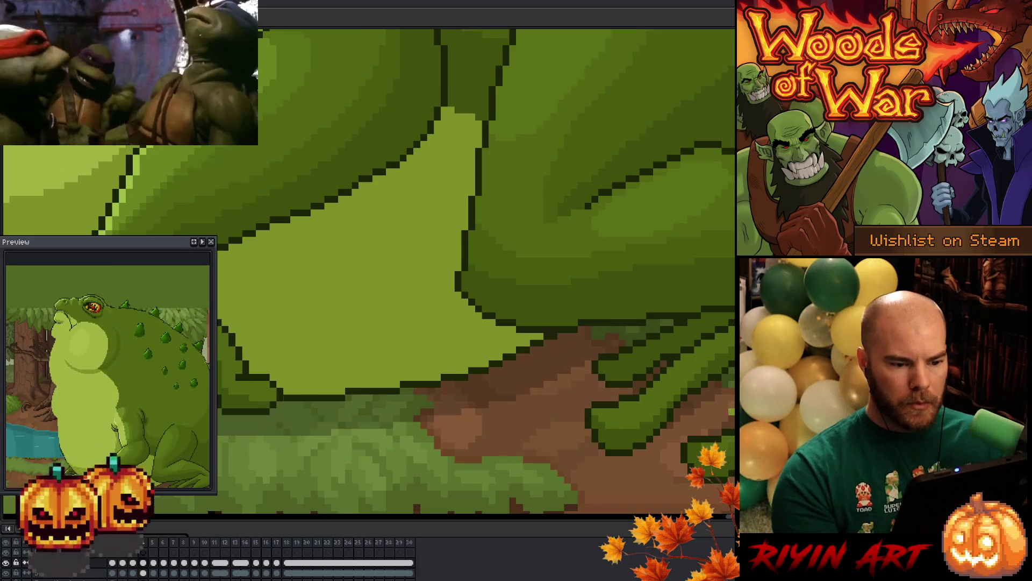
Check frame 7 against the bloated frame, then advance to the raised-throat frame
key("Right")
key("Left")
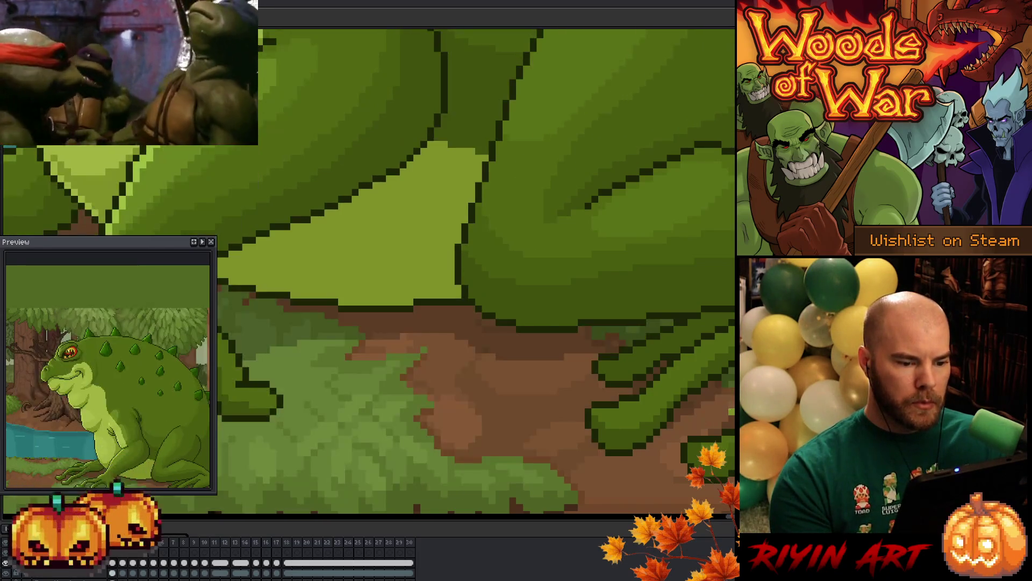
key("Right")
key("Left")
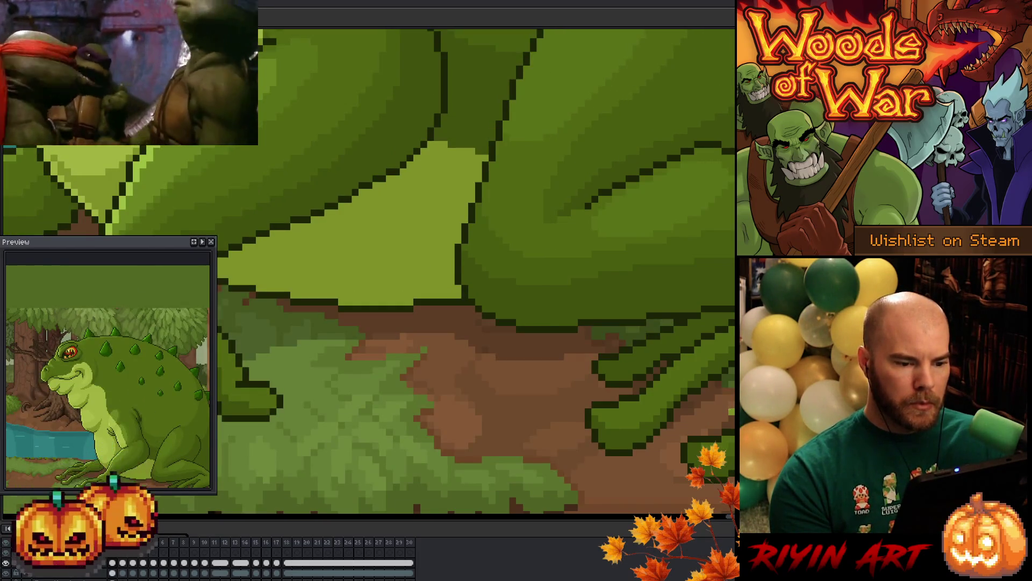
key("Right")
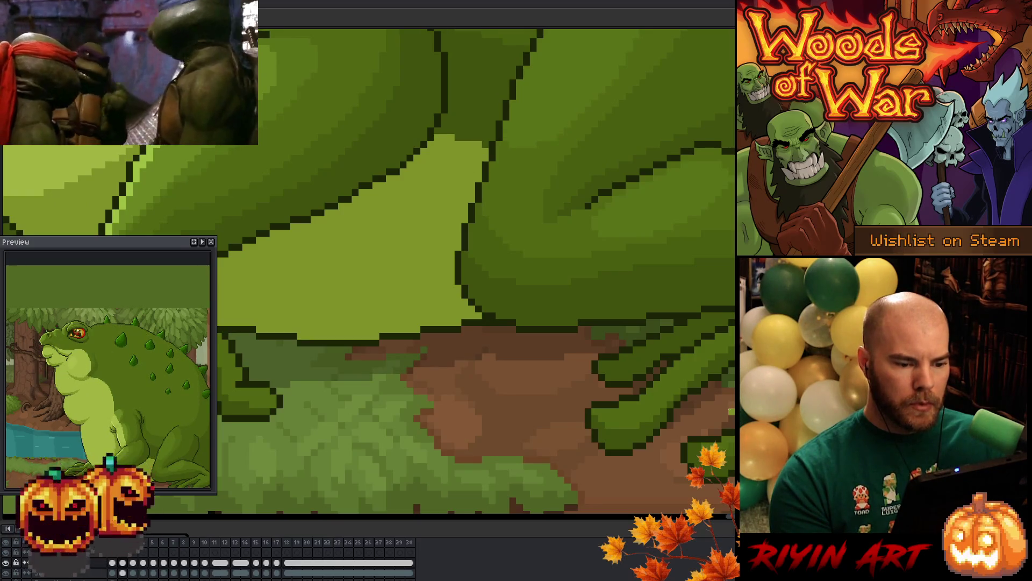
key("Right")
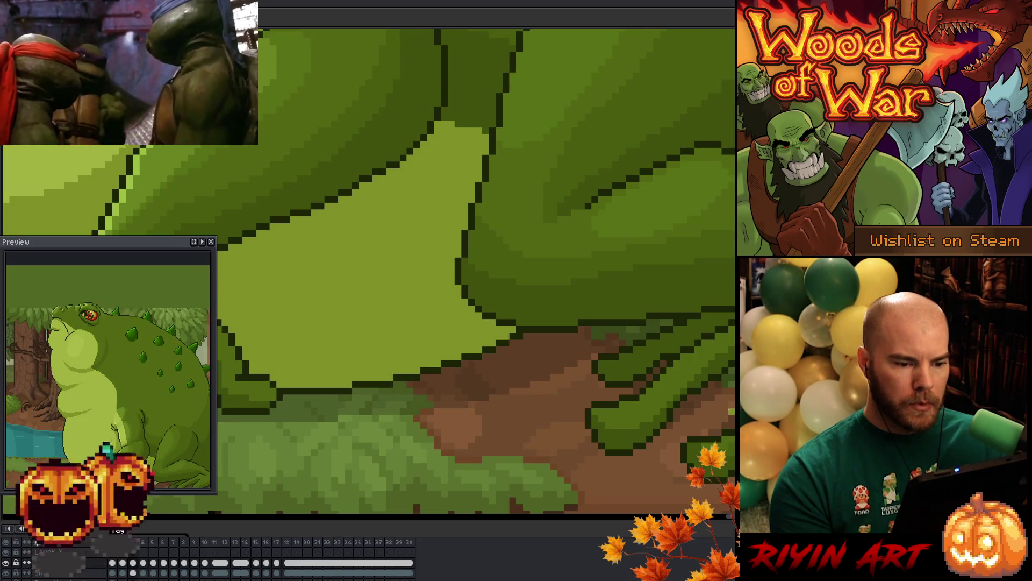
scroll(516, 375, "up", 3)
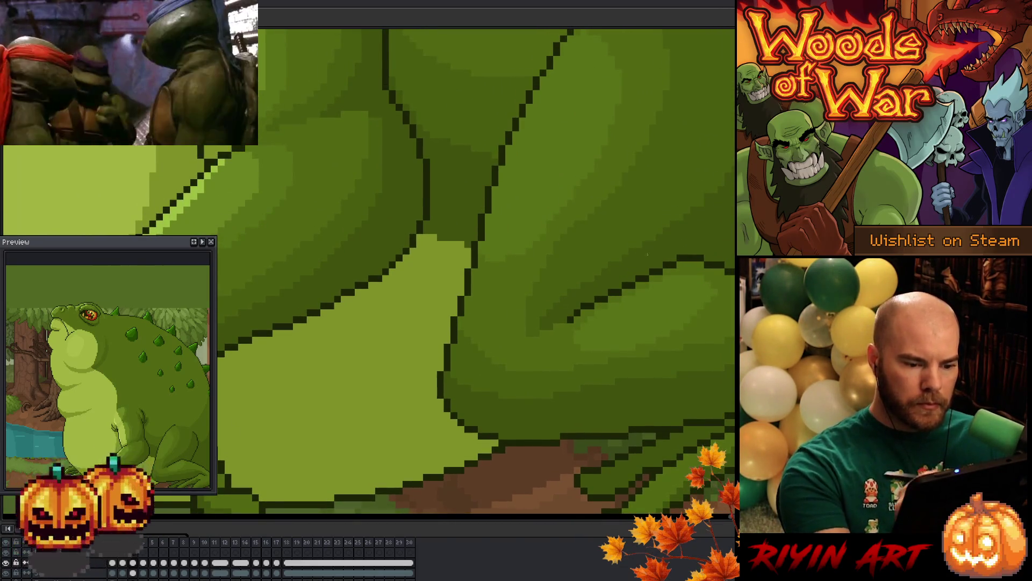
Bring the belly and hind-leg outlines into view and move to inflated frame 8
left_click_drag(634, 362, 617, 405)
key("Right")
key("Right")
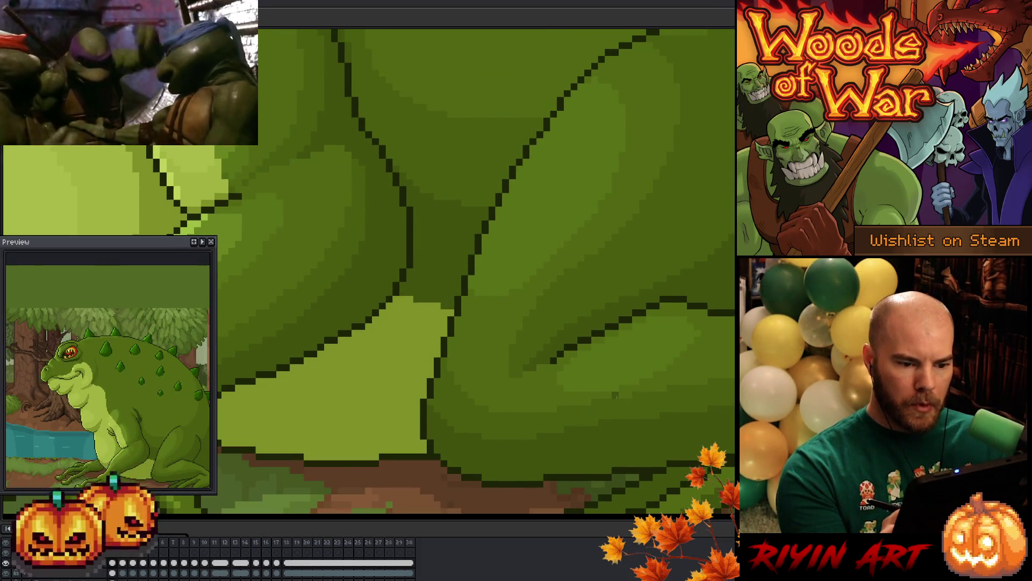
key("Right")
key("Right")
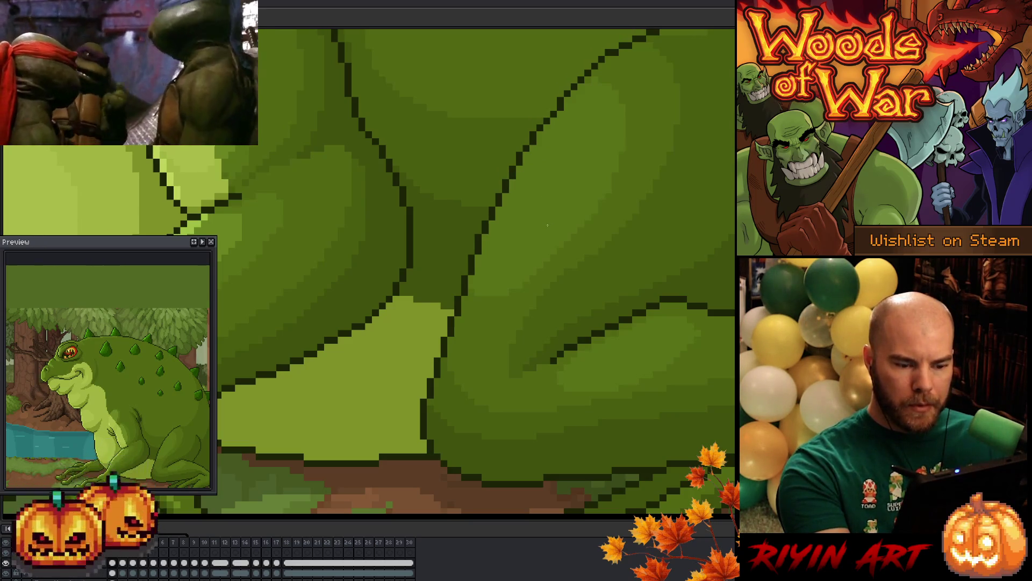
key("period")
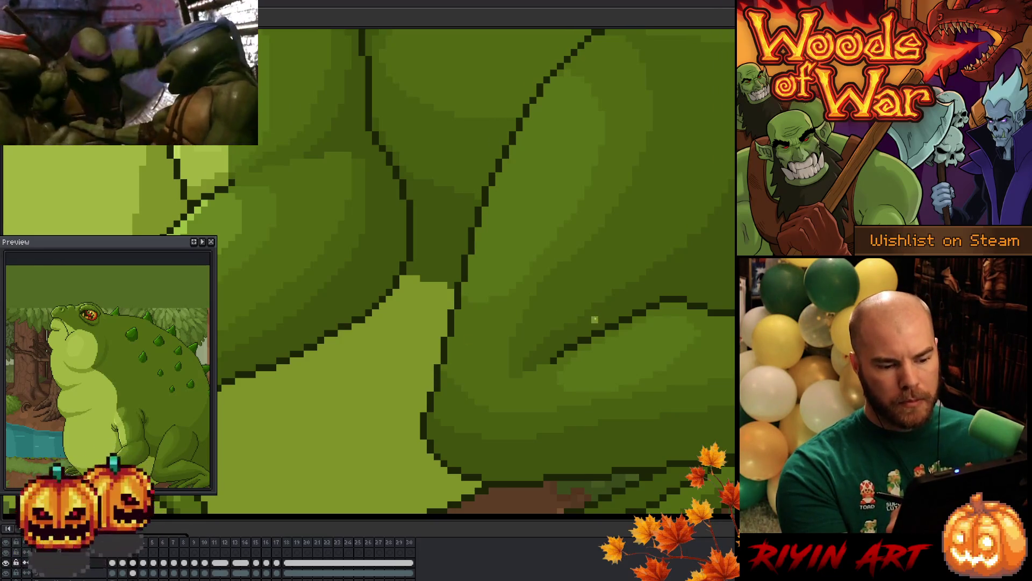
Flick between frame 8 and the darker neighbouring frame to compare the belly–leg outlines
key("Left")
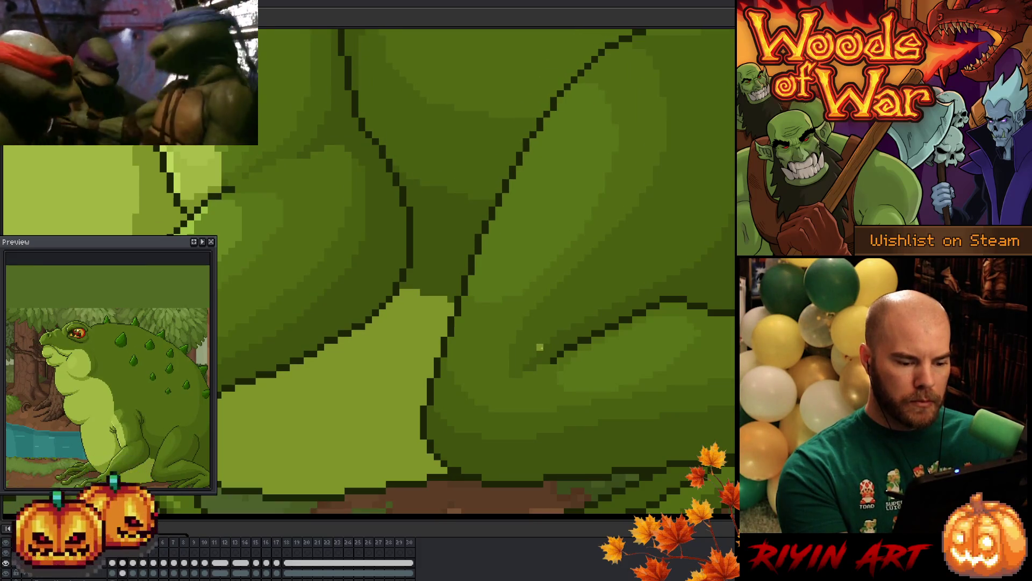
key("Right")
key("Right")
key("Left")
key("Right")
key("Left")
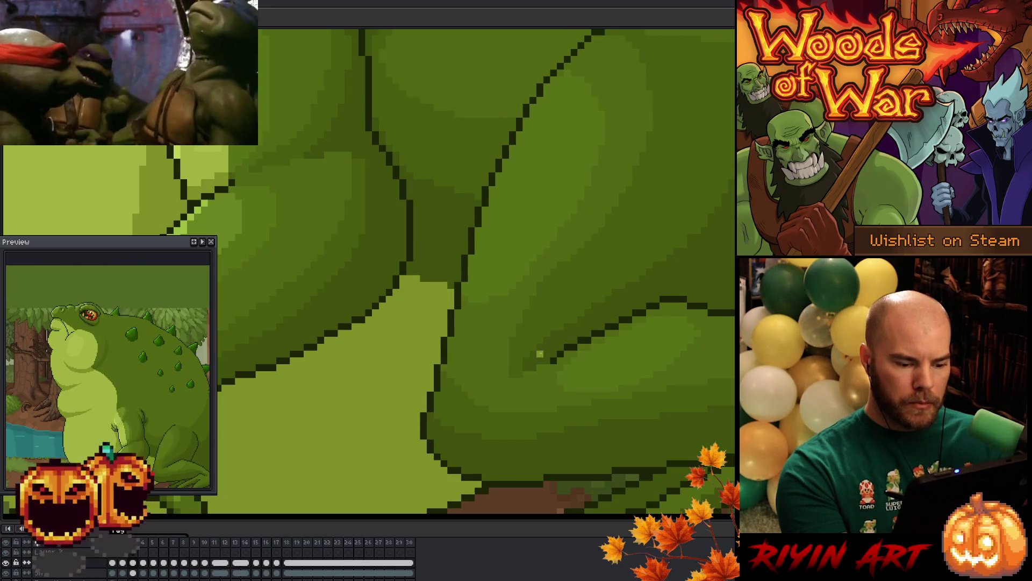
key("Right")
key("Left")
key("Right")
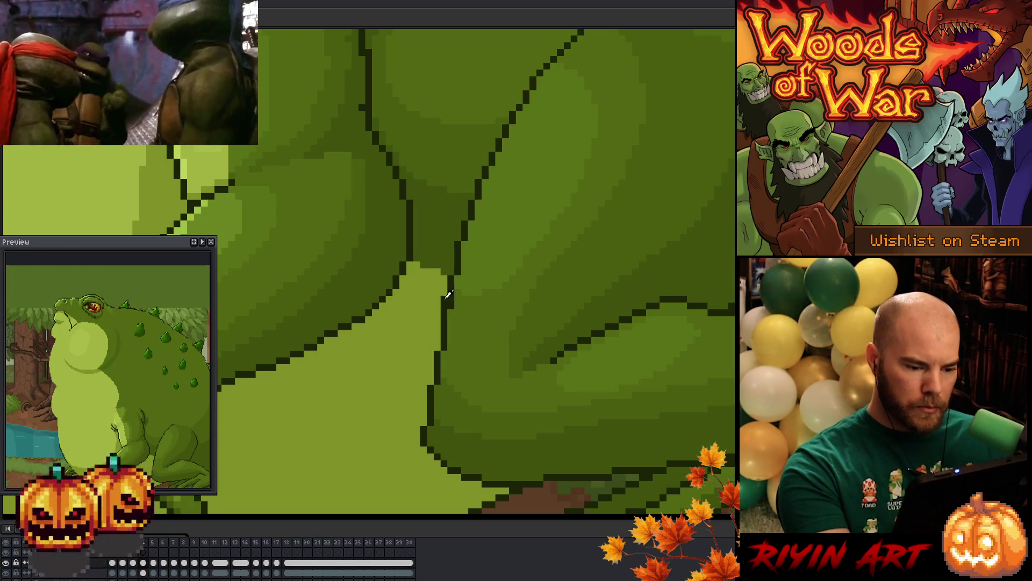
key("Left")
key("Right")
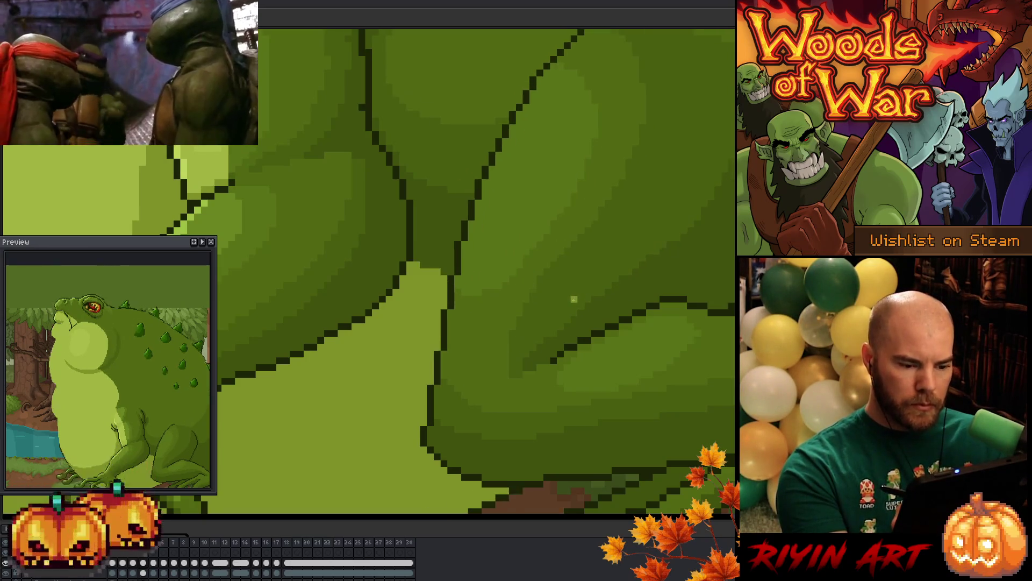
key("Left")
key("Right")
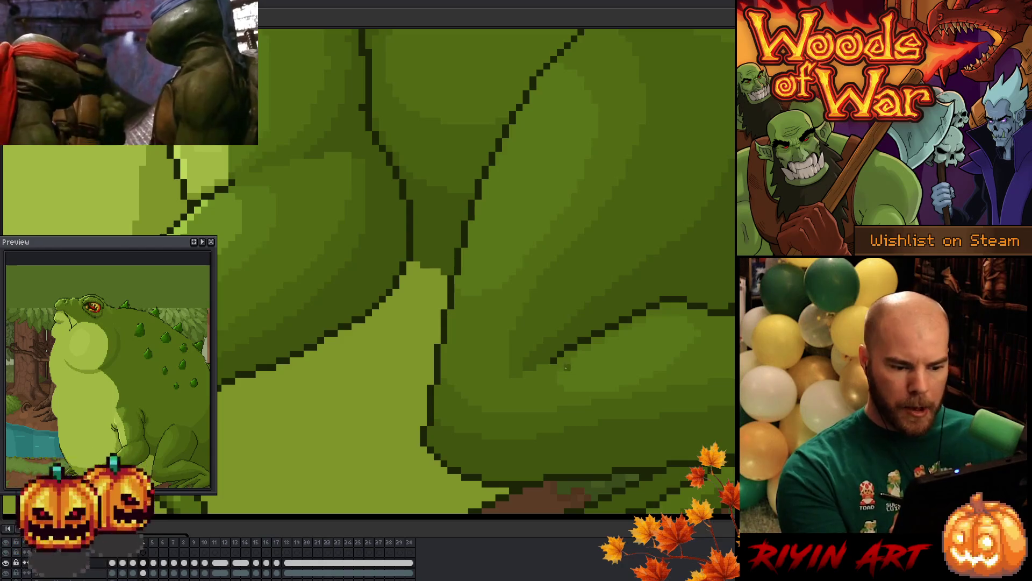
left_click_drag(571, 314, 559, 357)
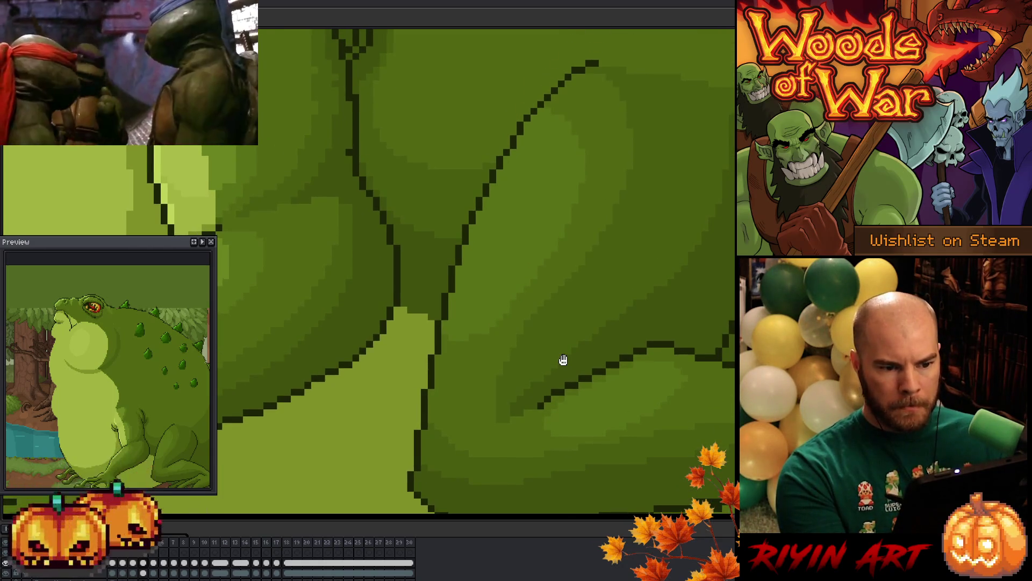
left_click(554, 246)
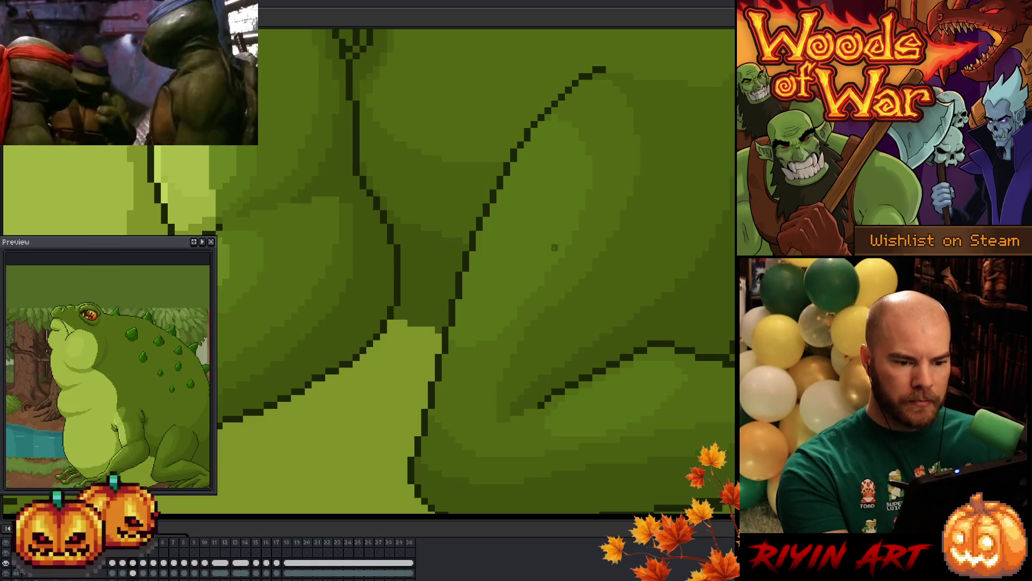
key("ctrl+z")
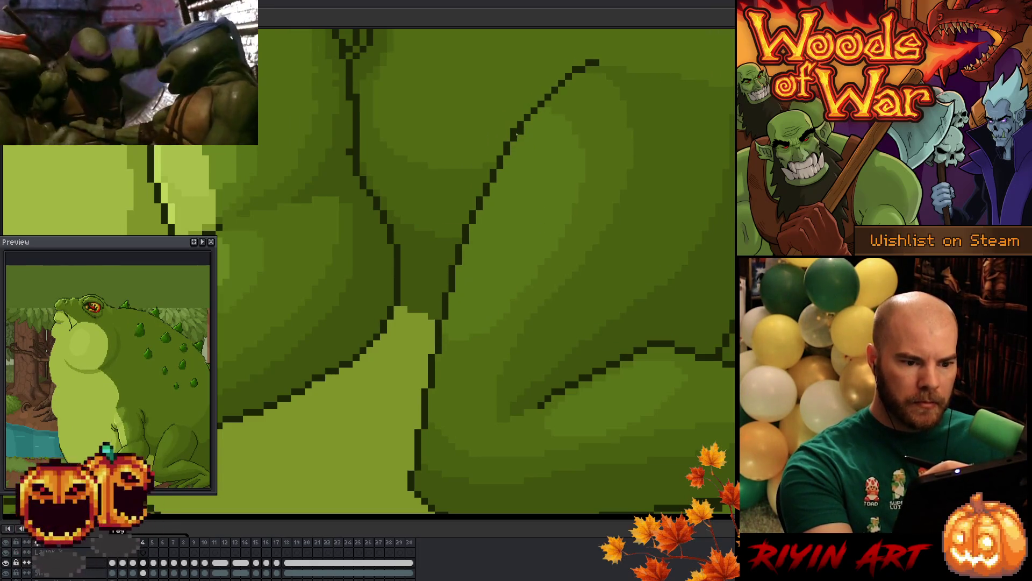
key("Left")
key("Right")
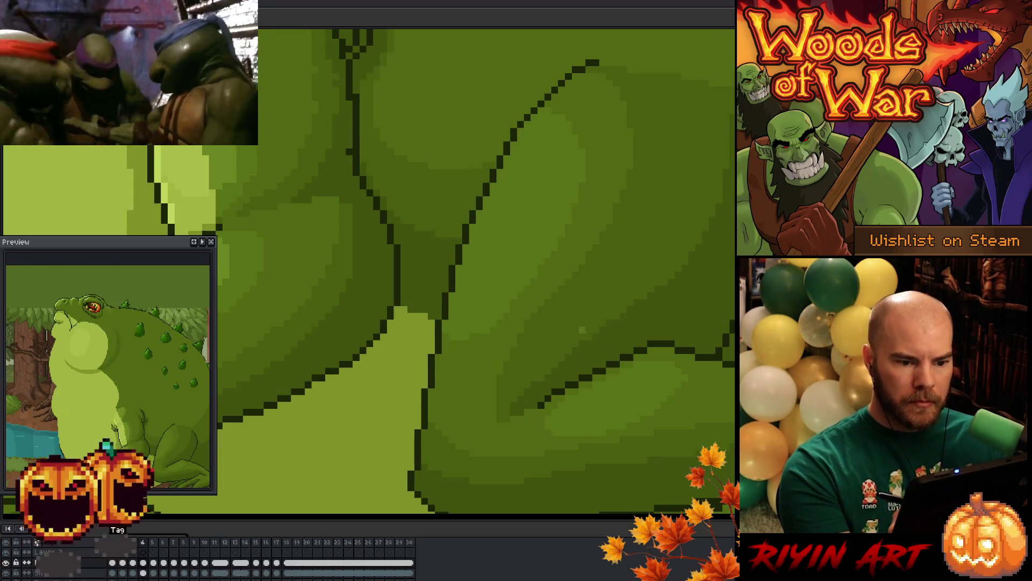
key("Right")
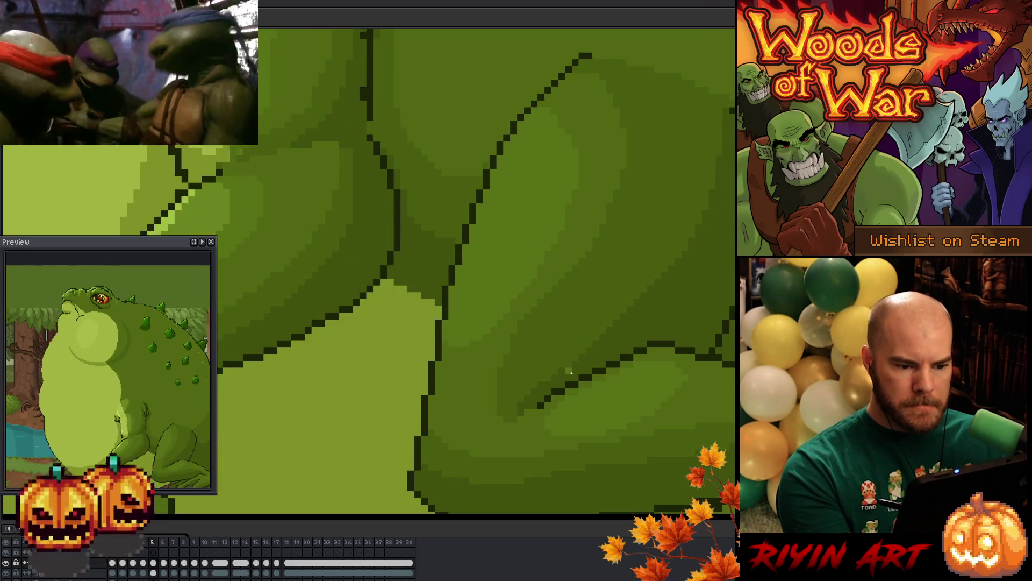
mouse_move(494, 172)
left_mouse_down()
mouse_move(484, 174)
mouse_move(488, 190)
left_mouse_up()
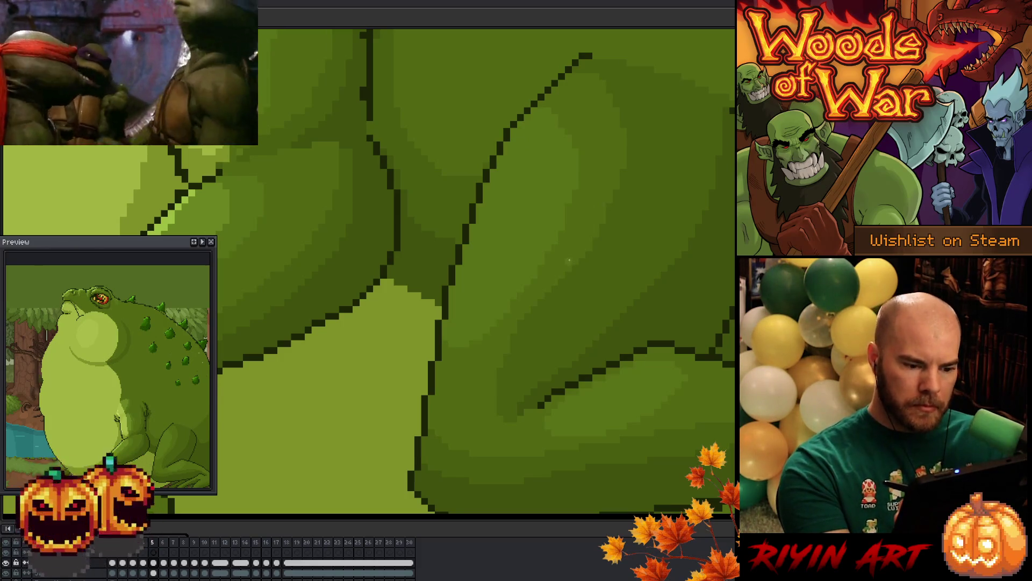
key("Left")
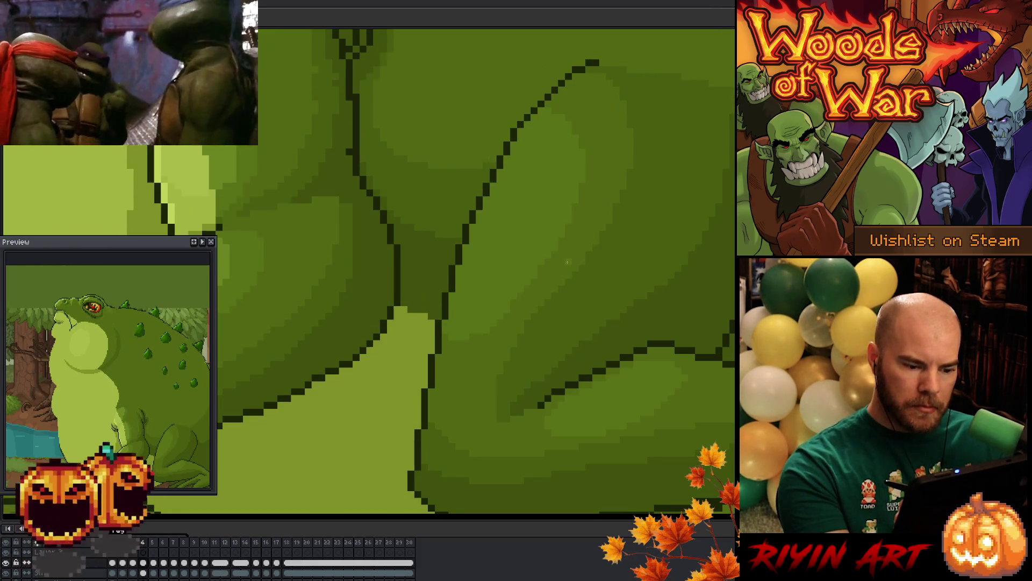
key("Left")
key("Left")
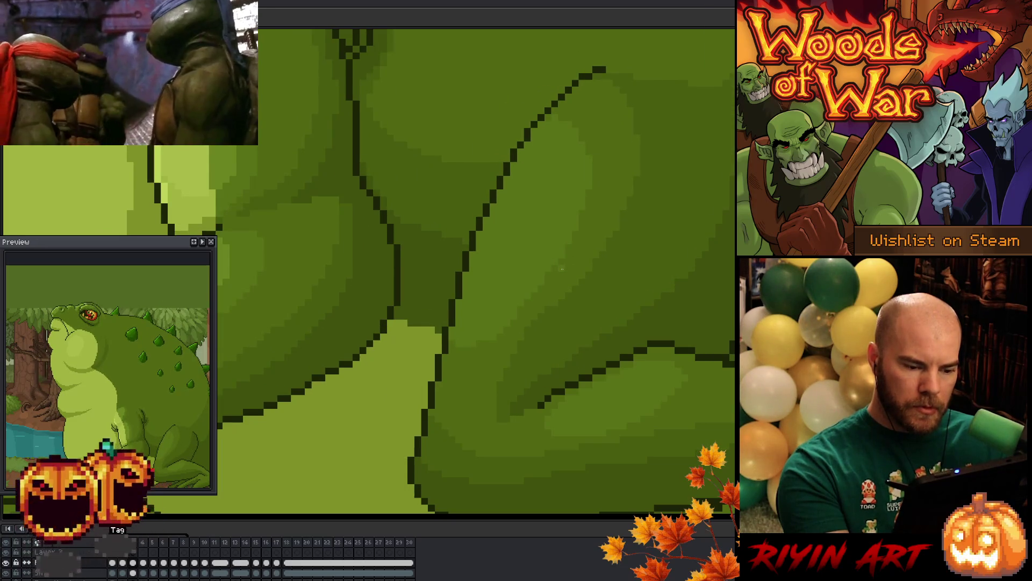
key("Right")
key("Right")
key("Right")
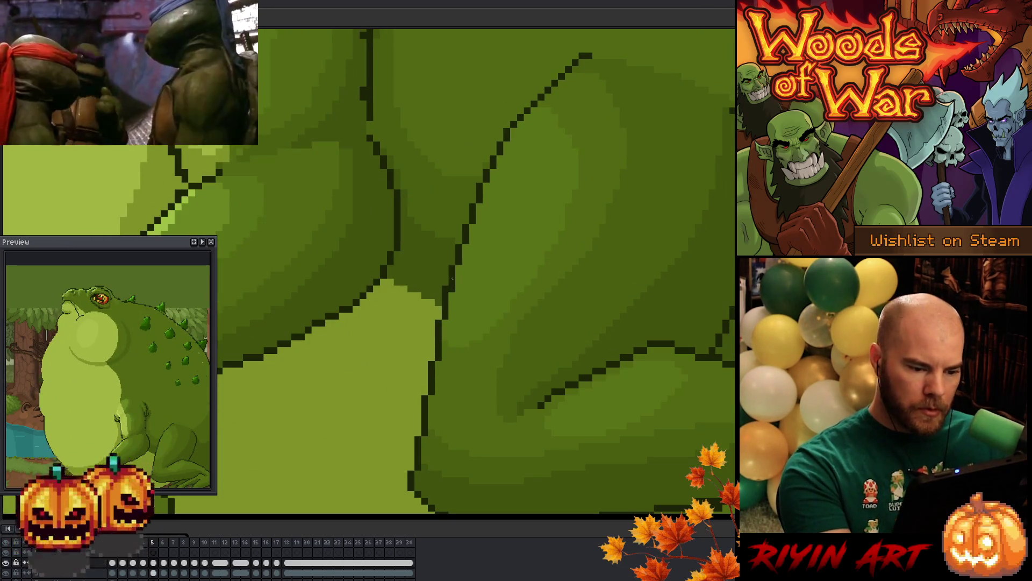
key("Left")
key("Left")
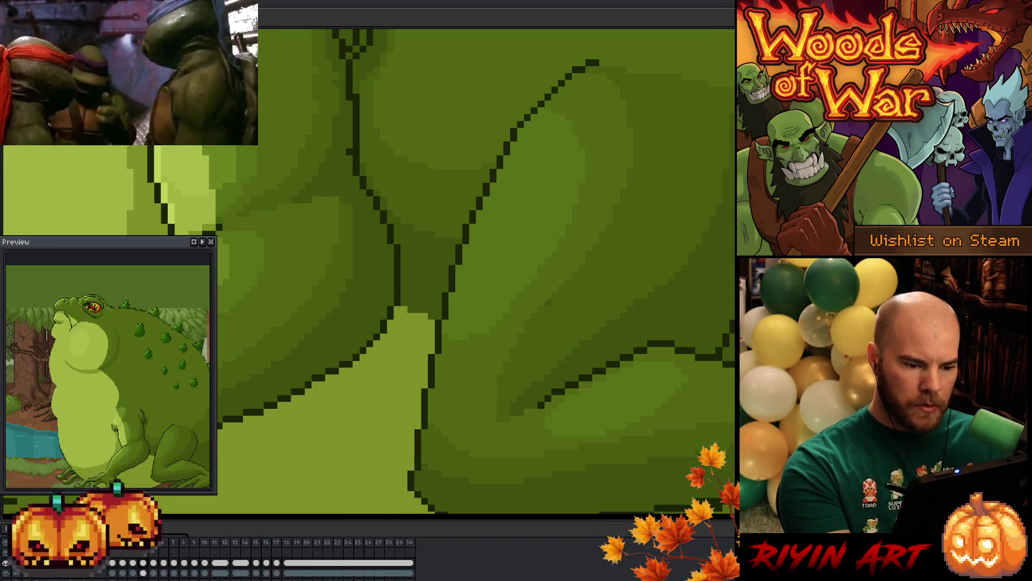
key("Right")
key("Right")
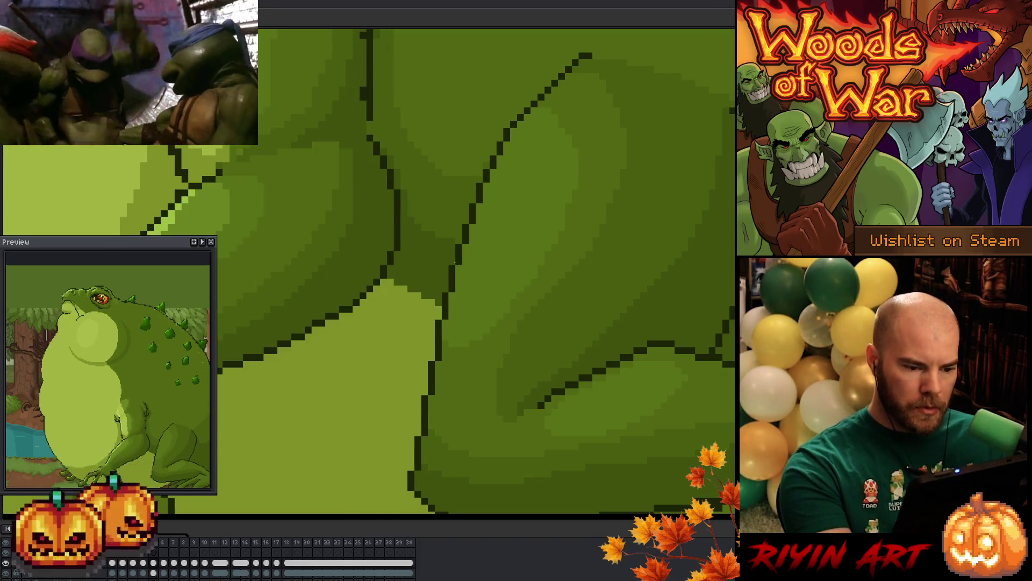
key("Right")
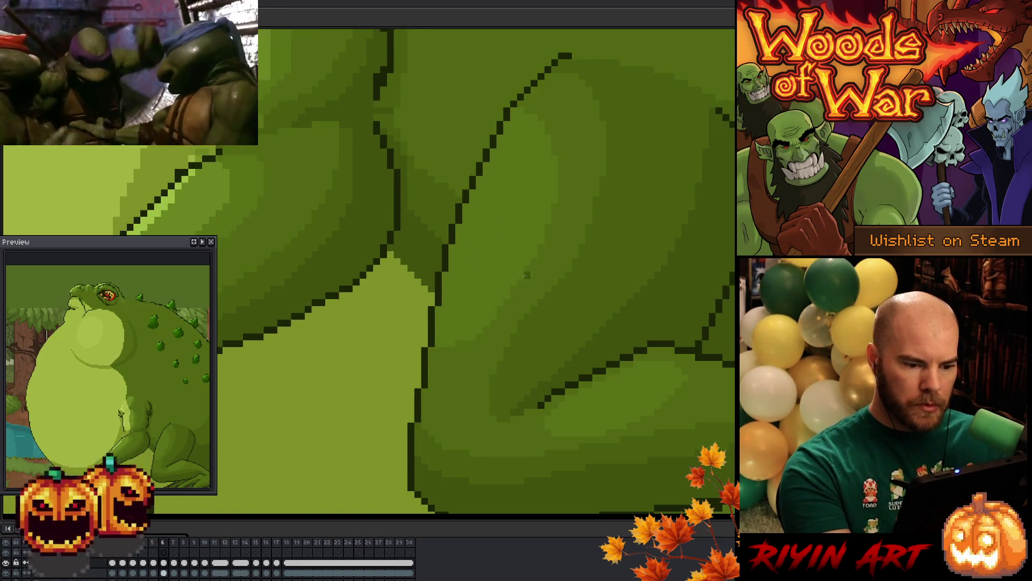
key("Left")
key("Left")
key("Right")
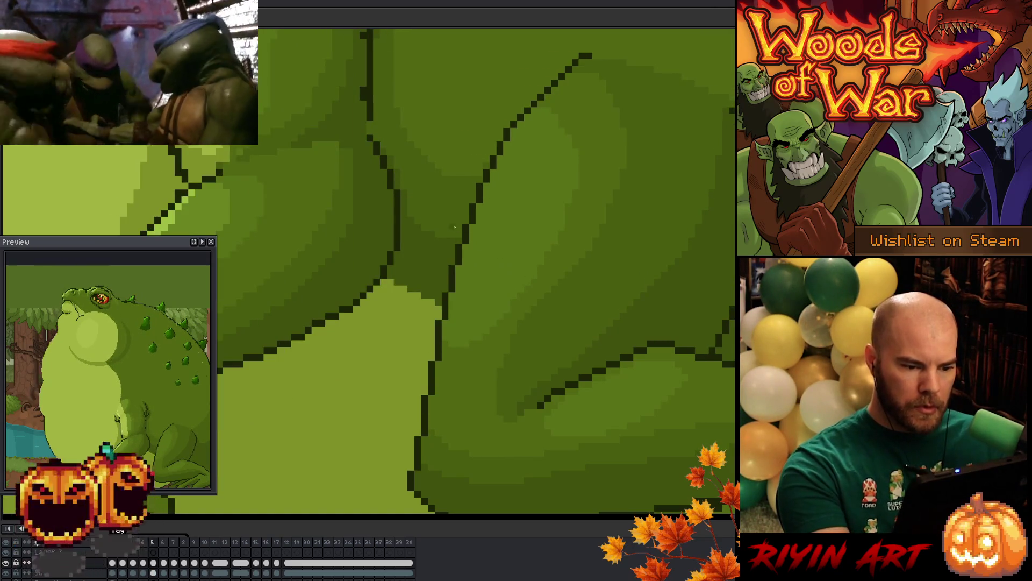
key("Right")
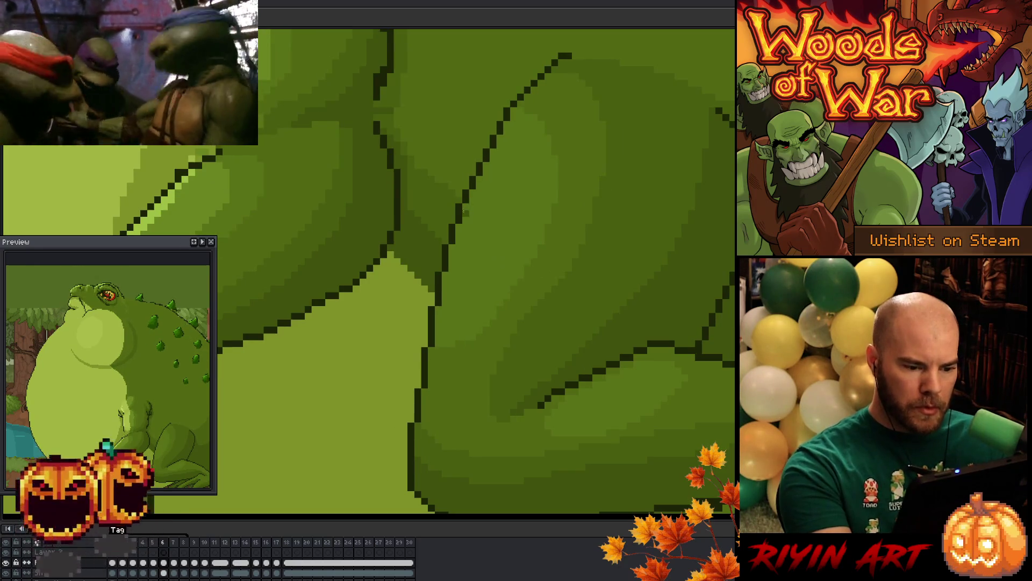
key("Left")
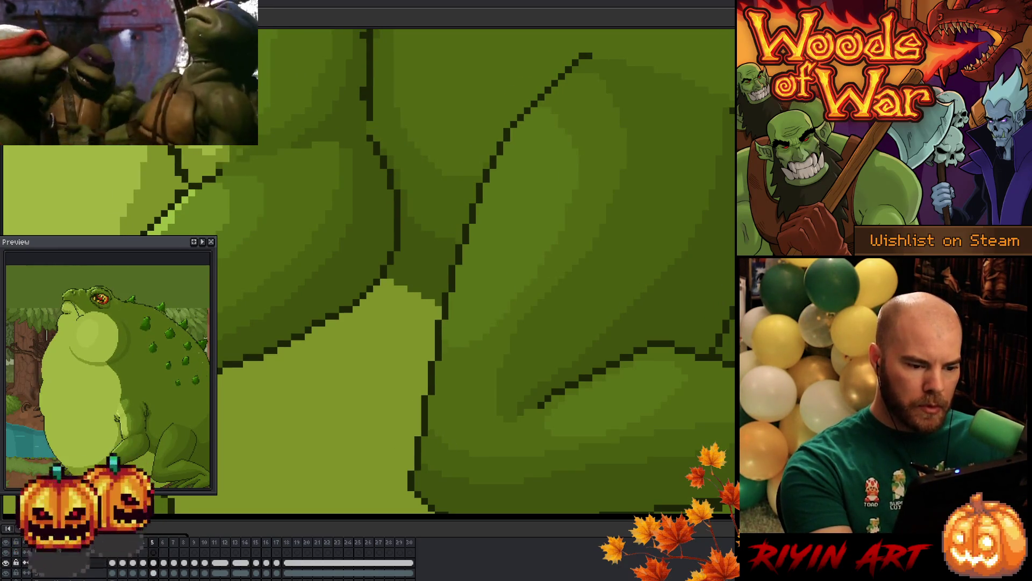
key("Left")
key("Right")
key("Right")
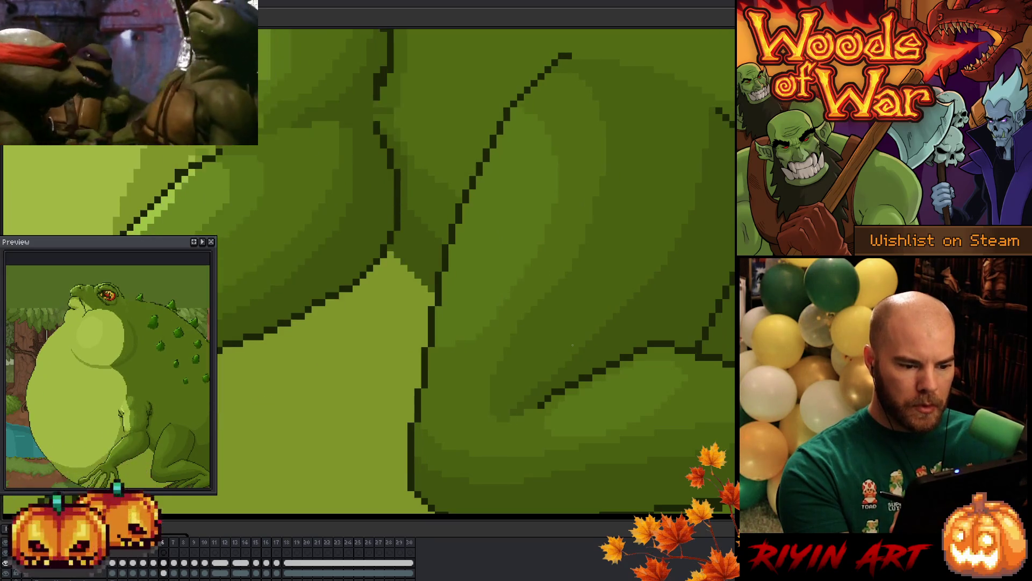
key("Left")
key("Right")
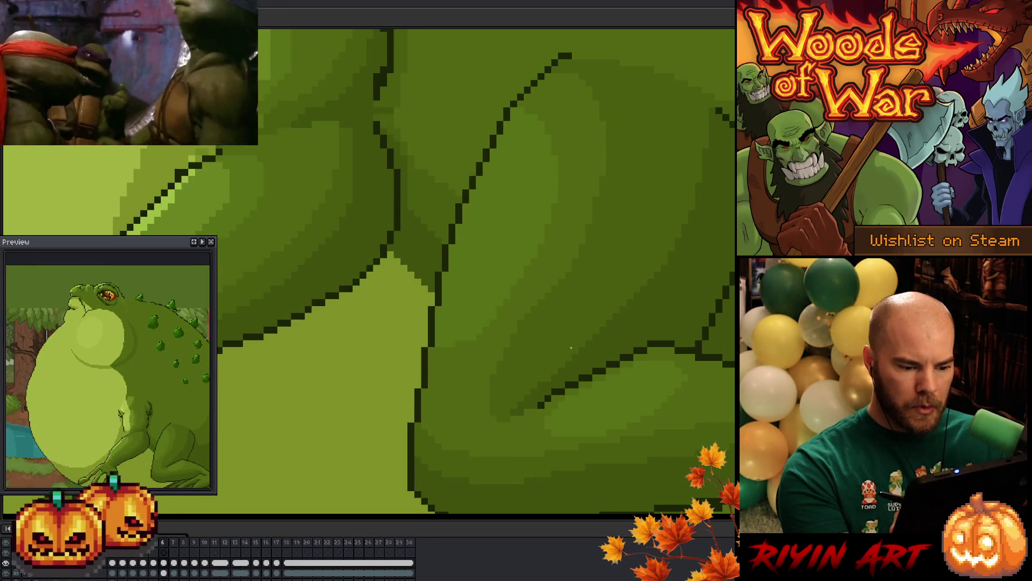
key("Left")
key("Right")
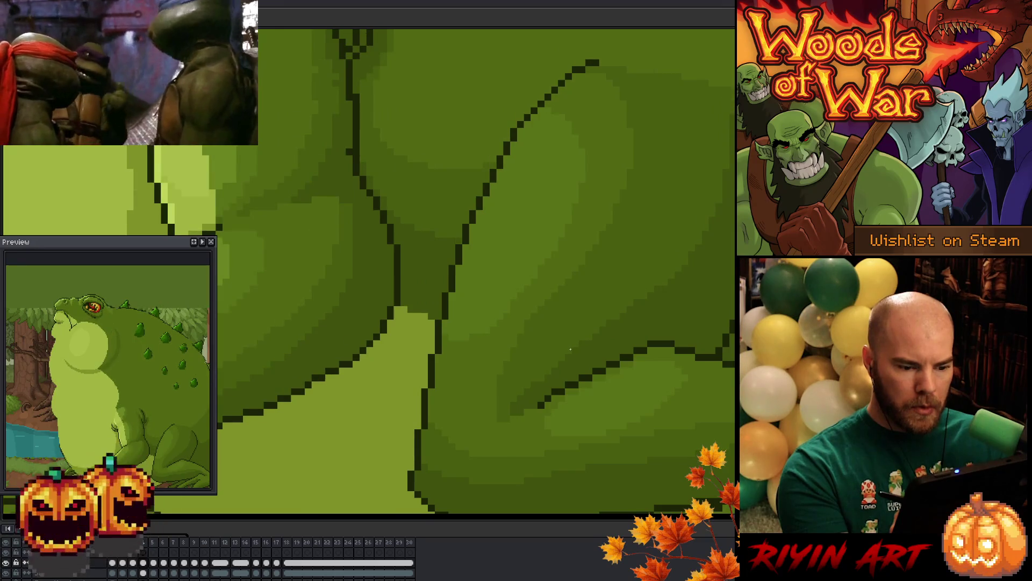
key("Right")
key("Left")
key("Left")
key("Right")
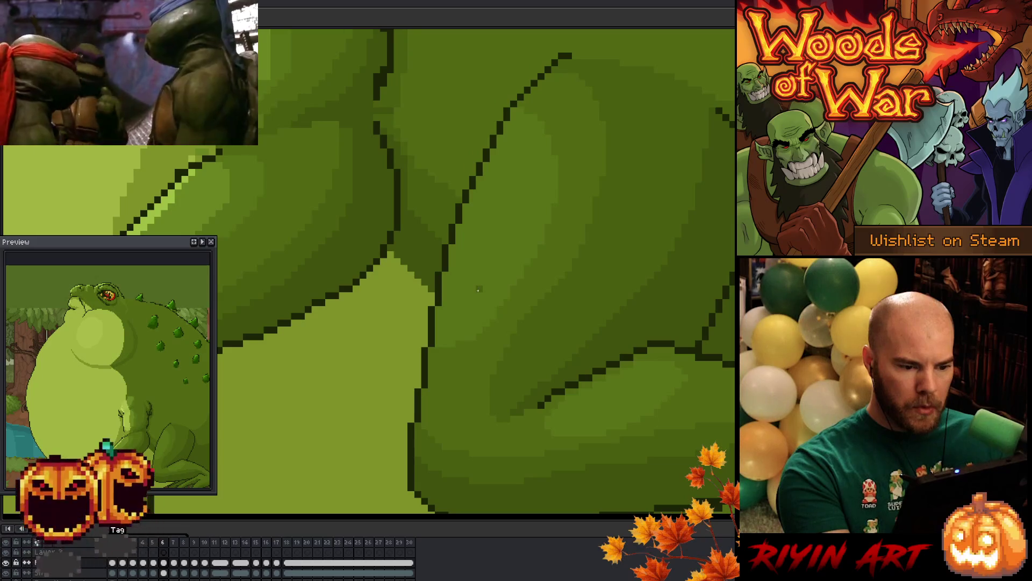
key("Left")
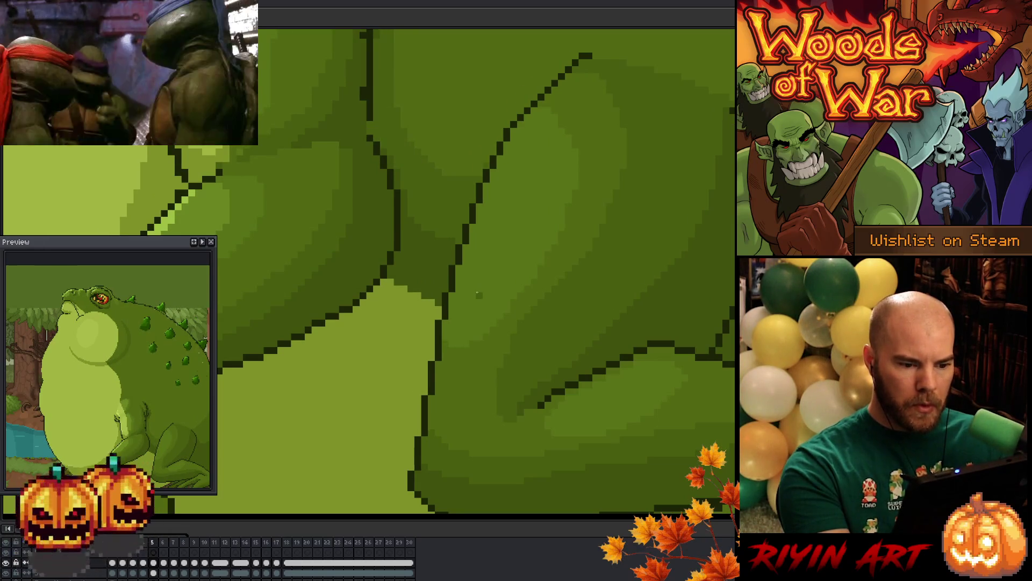
key("Right")
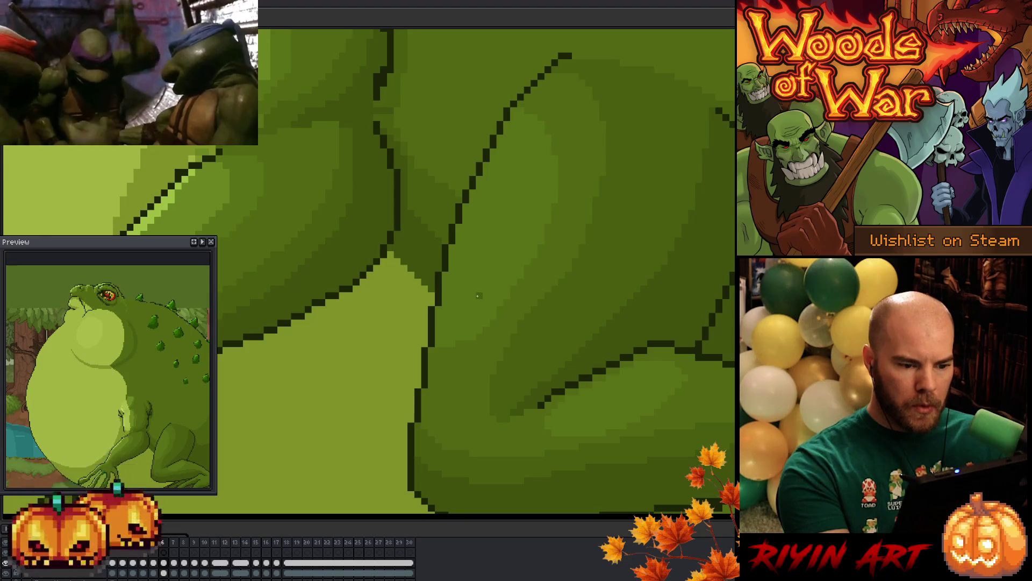
key("Left")
key("Right")
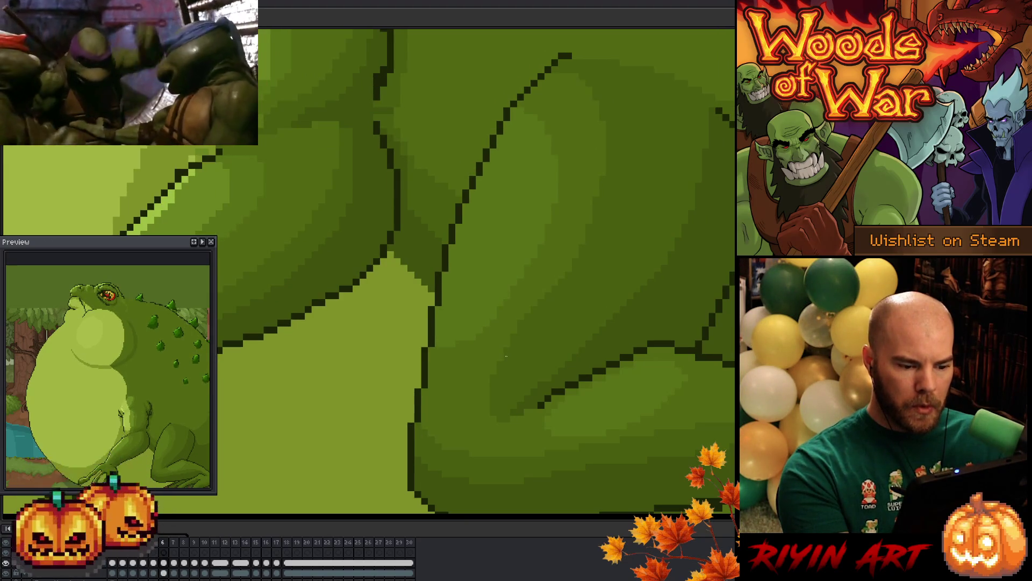
key("Left")
key("Right")
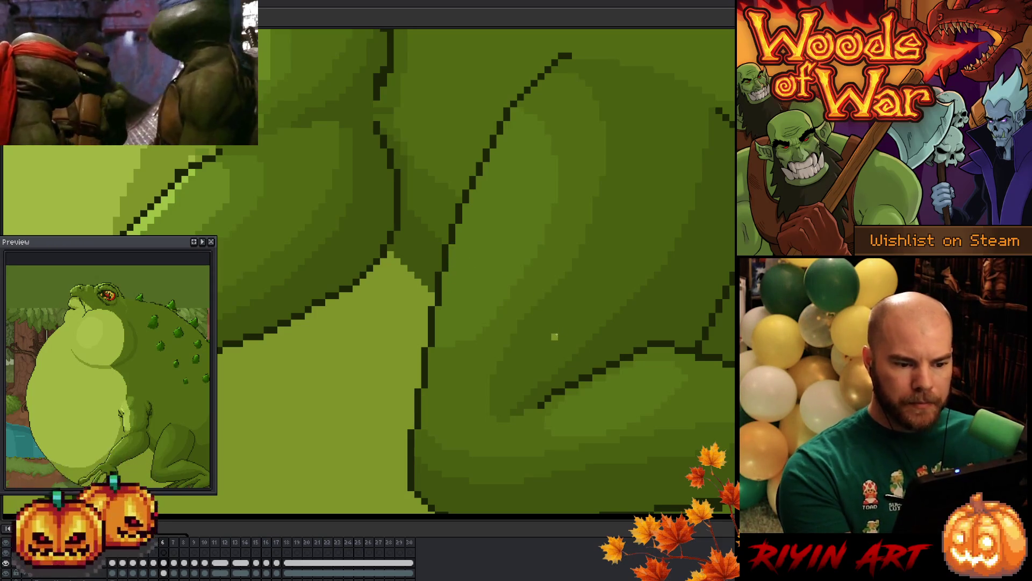
key("period")
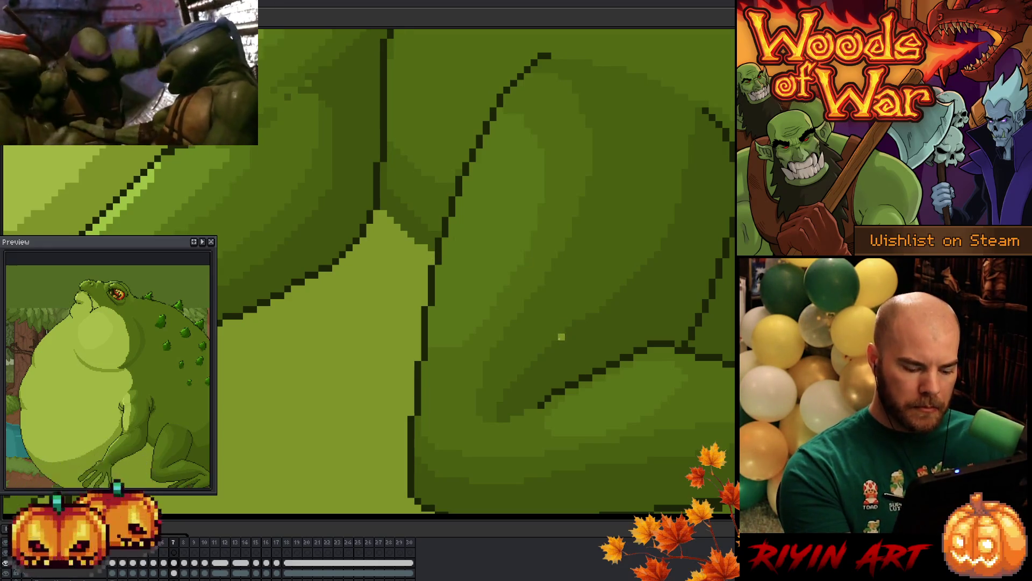
key("Right")
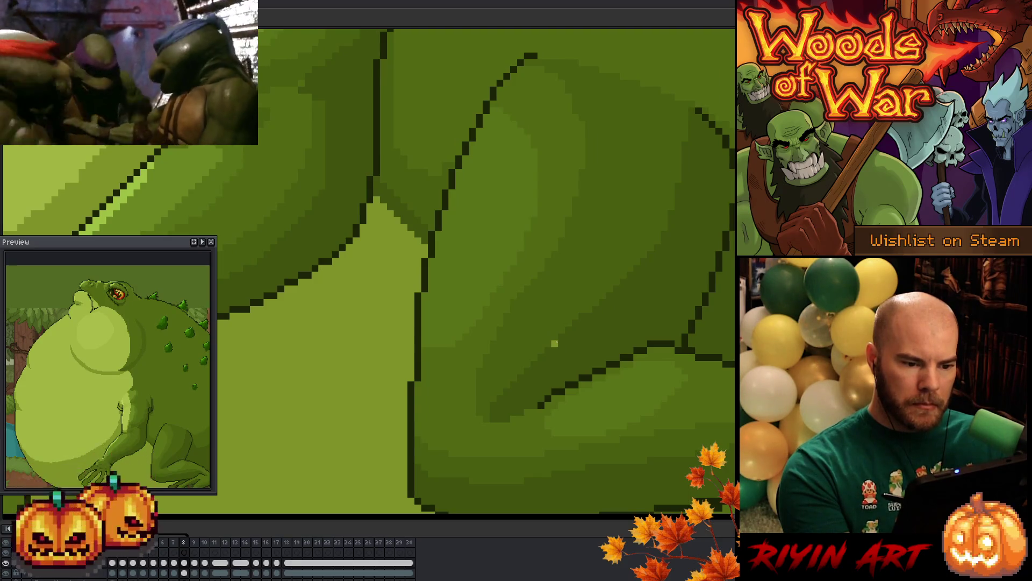
key("Left")
key("Right")
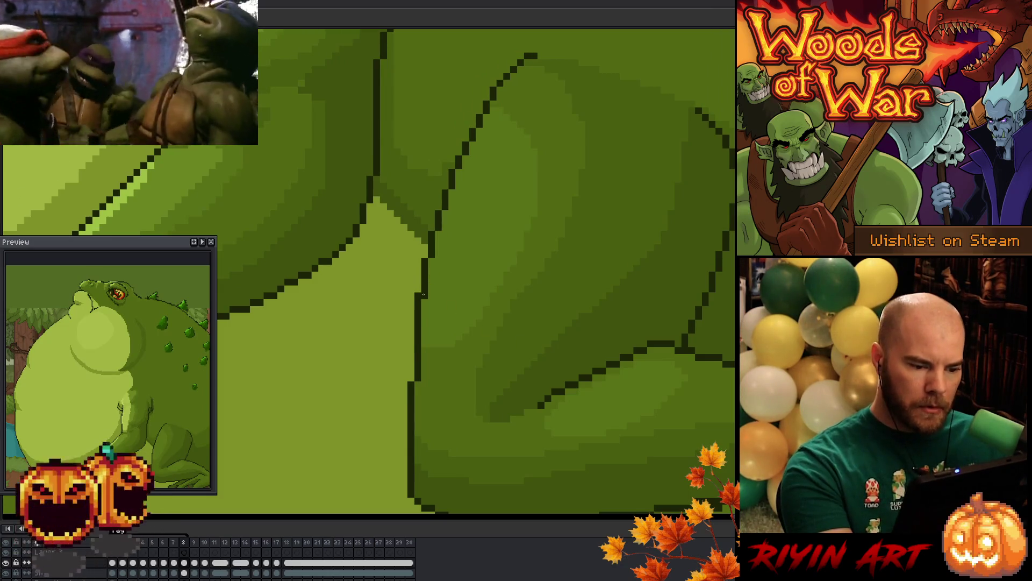
key("Left")
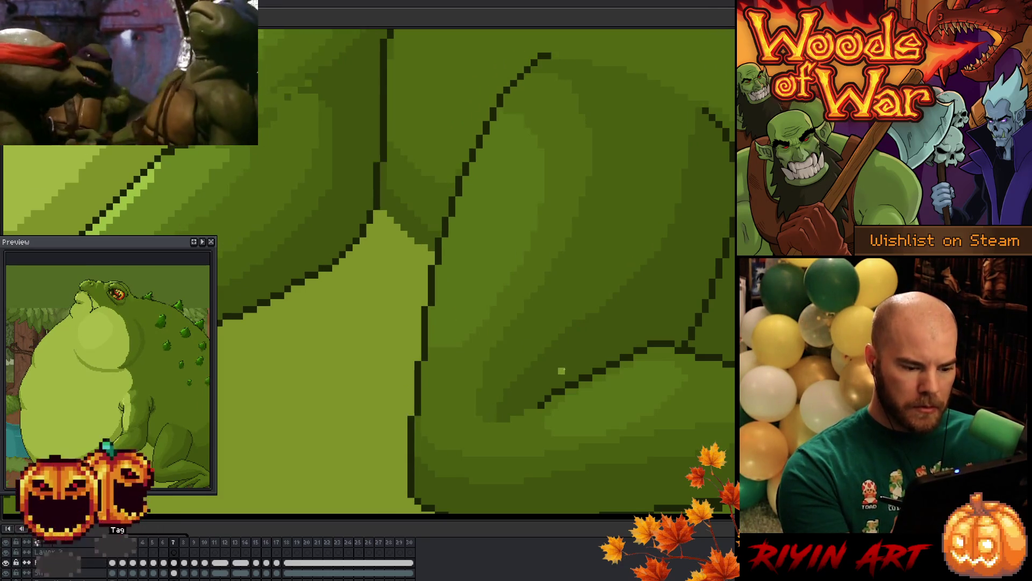
key("Right")
key("Left")
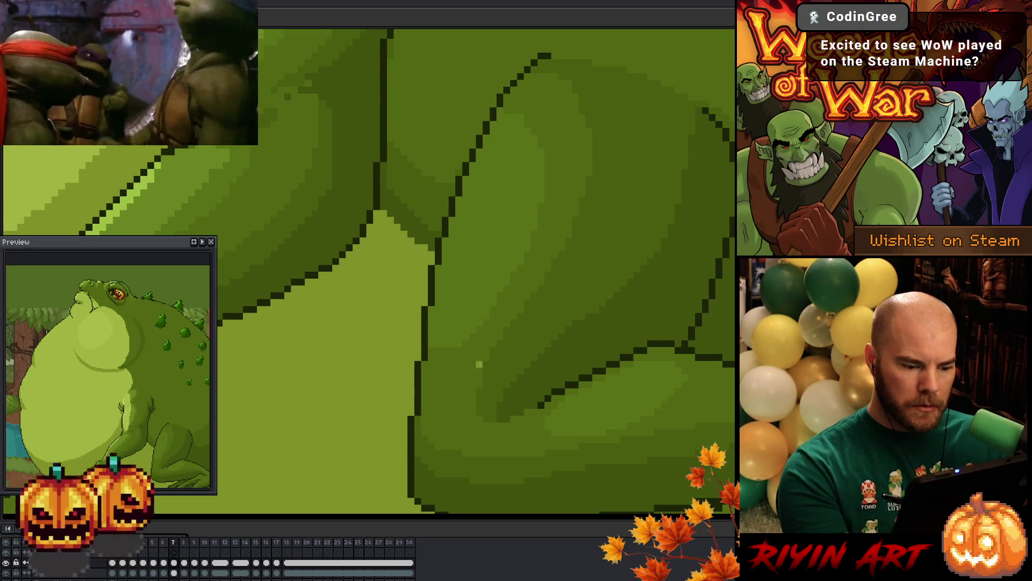
key("Right")
key("Left")
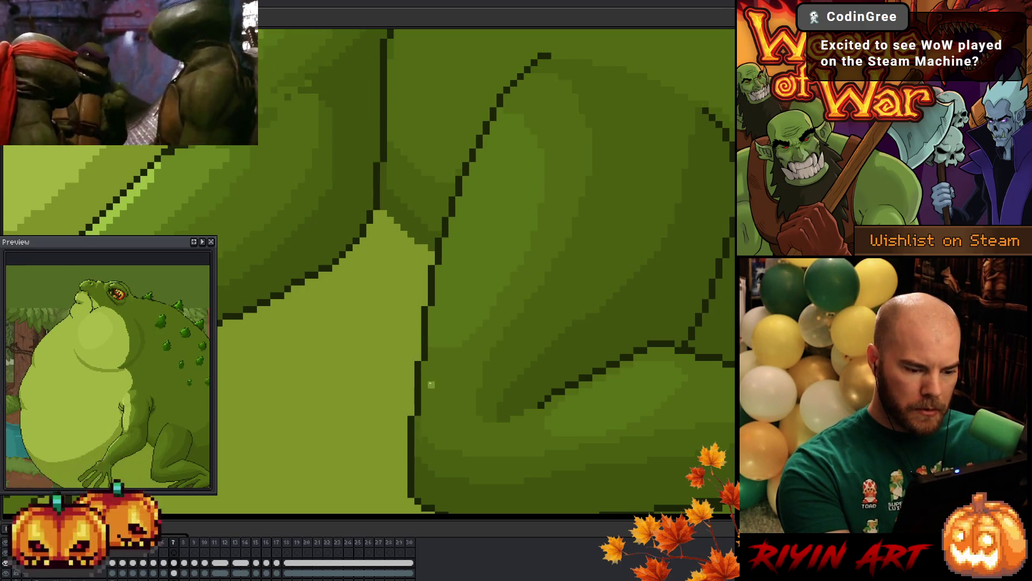
key("Right")
key("Left")
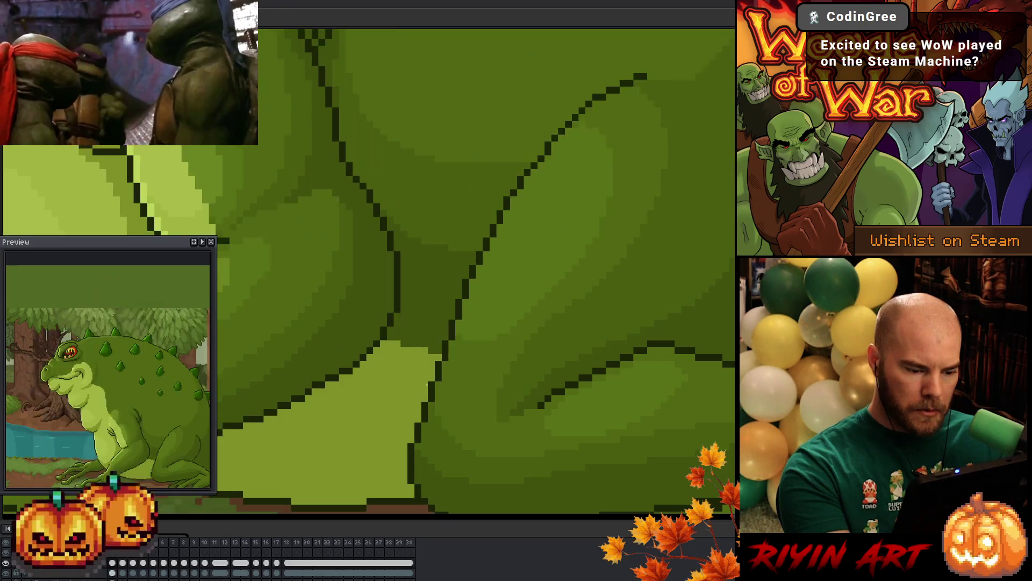
key("Right")
key("Left")
key("Right")
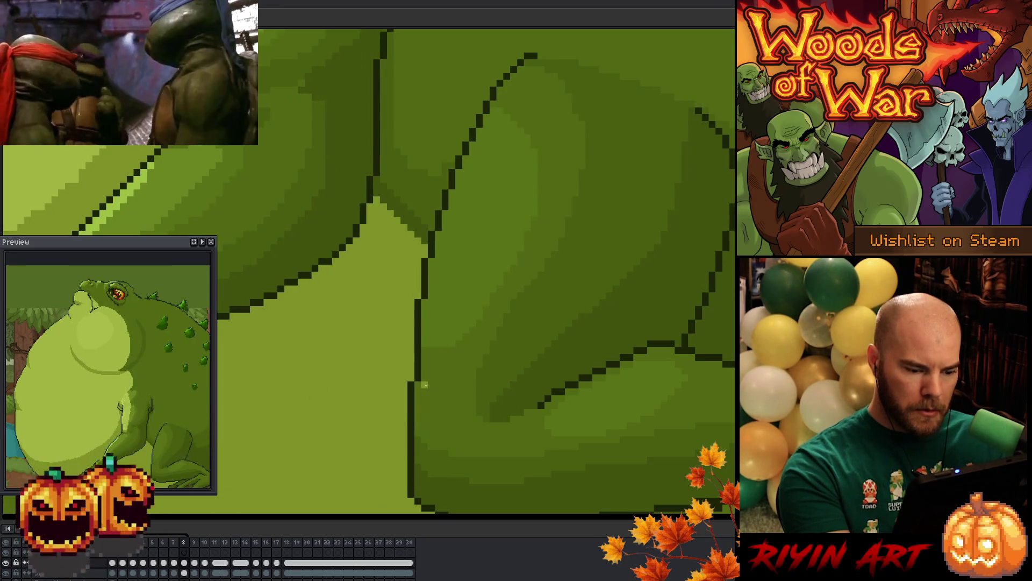
key("Left")
key("Right")
key("Left")
key("Right")
key("Left")
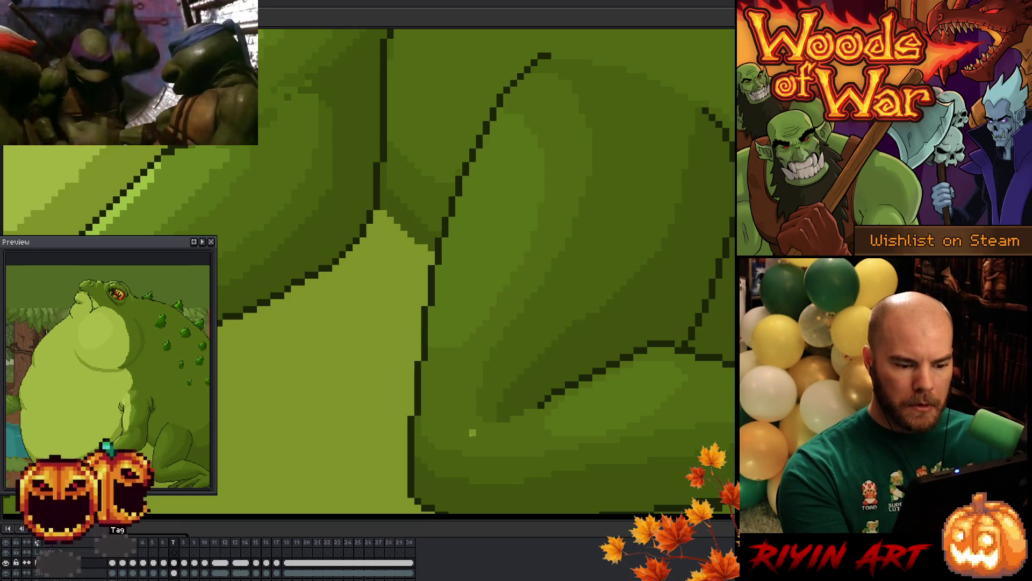
key("Right")
key("Left")
key("Right")
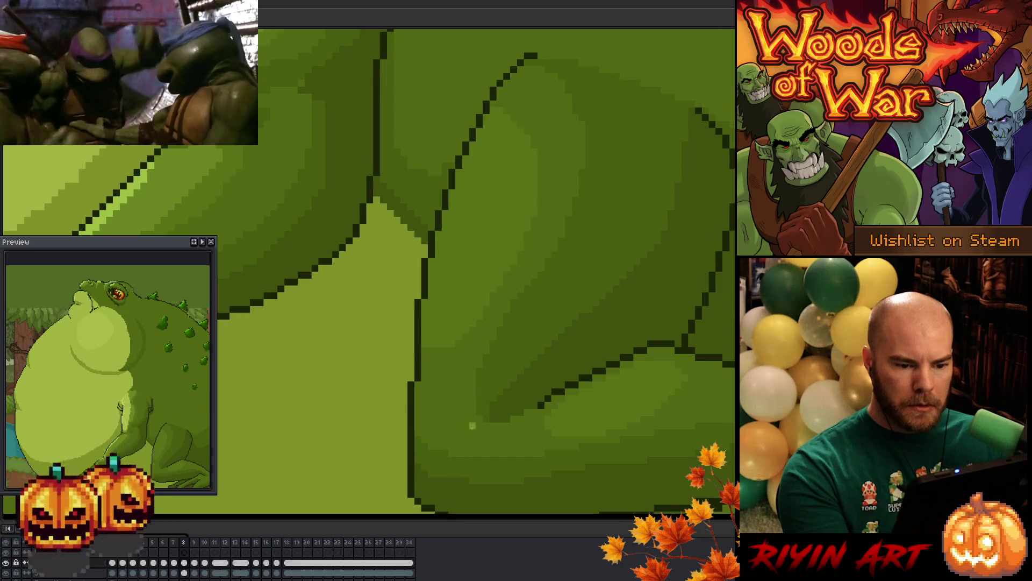
key("Left")
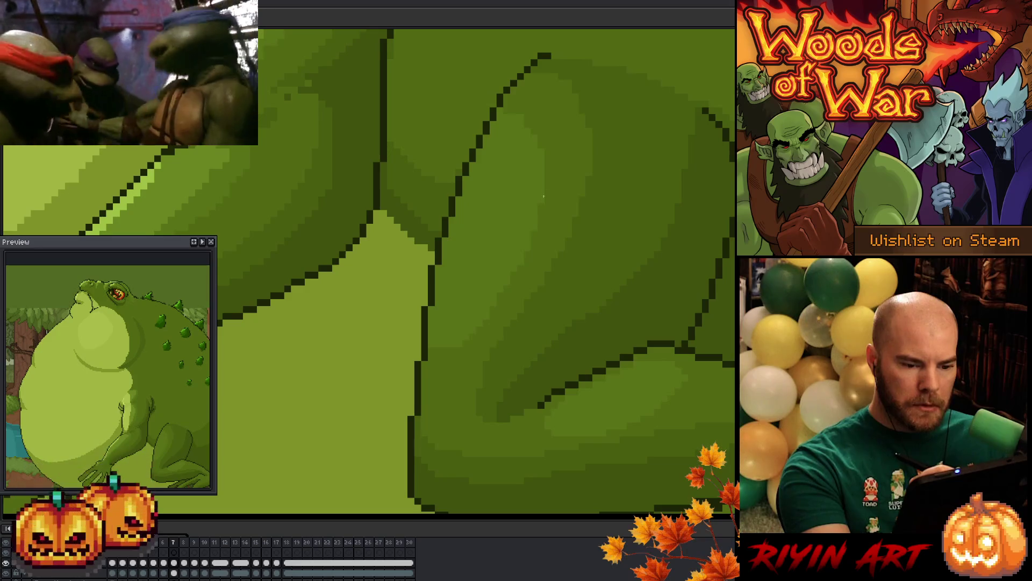
key("Right")
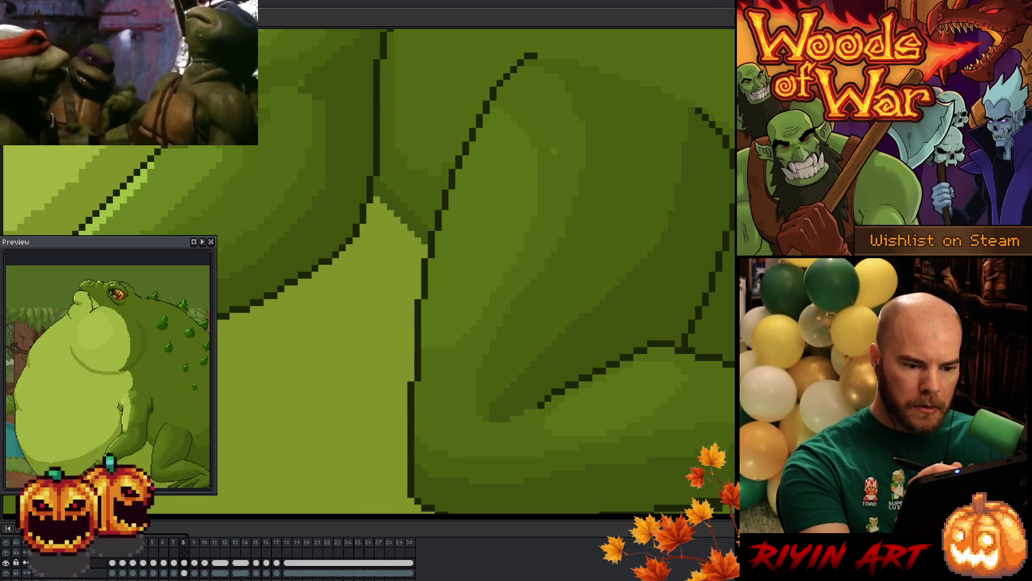
key("Left")
key("Right")
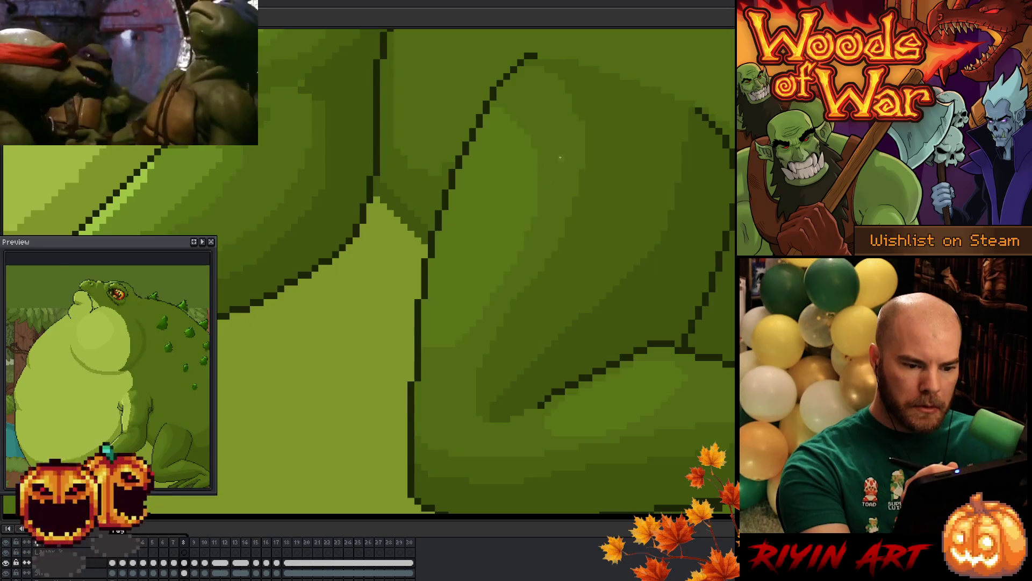
key("Left")
key("Right")
key("Left")
key("Right")
key("Left")
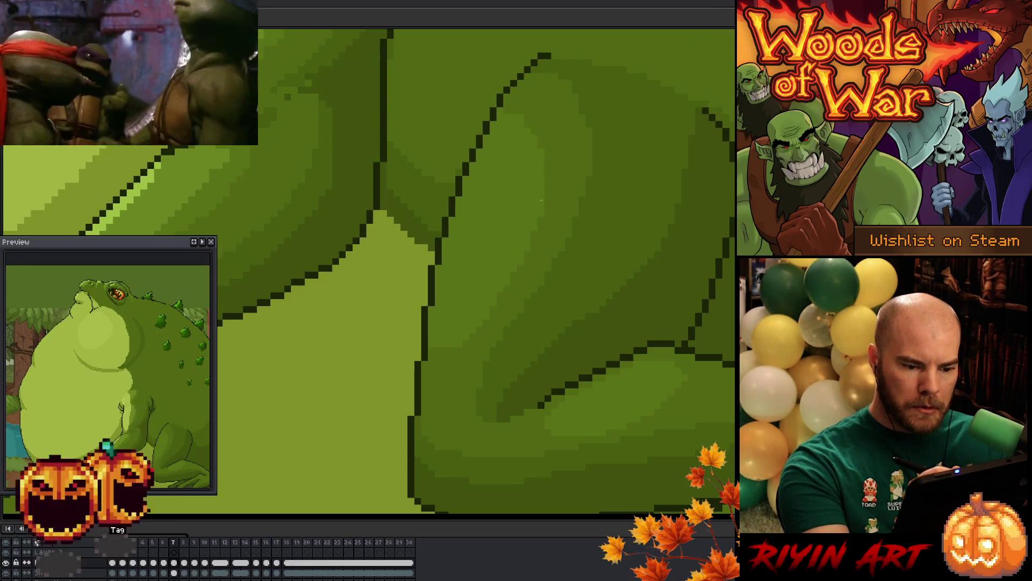
key("Right")
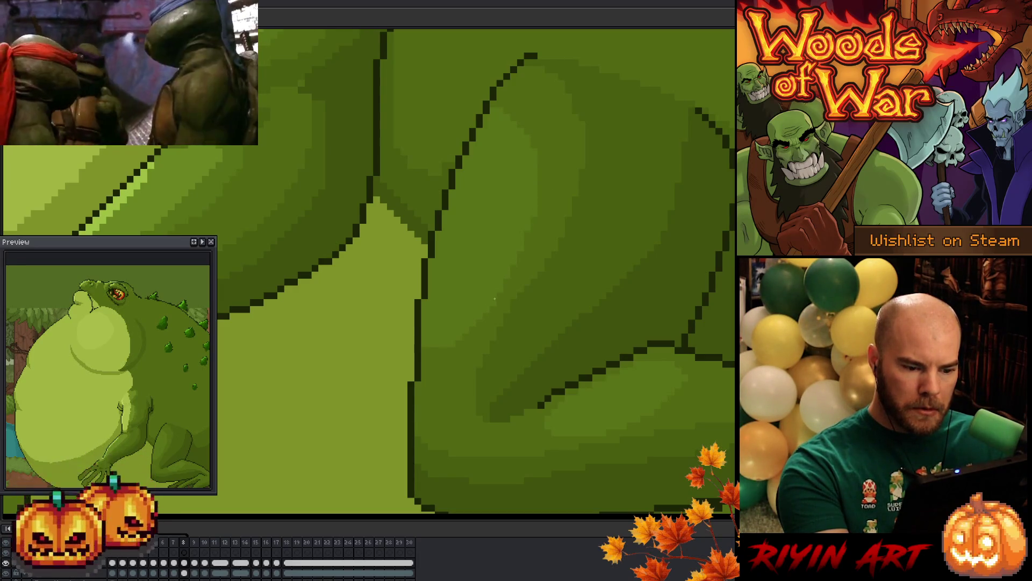
key("Left")
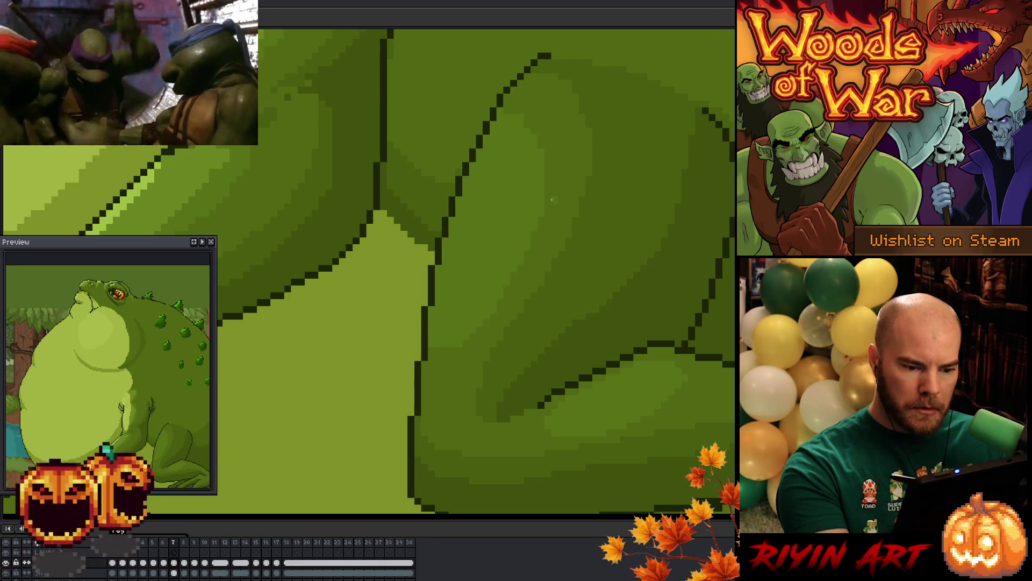
key("Right")
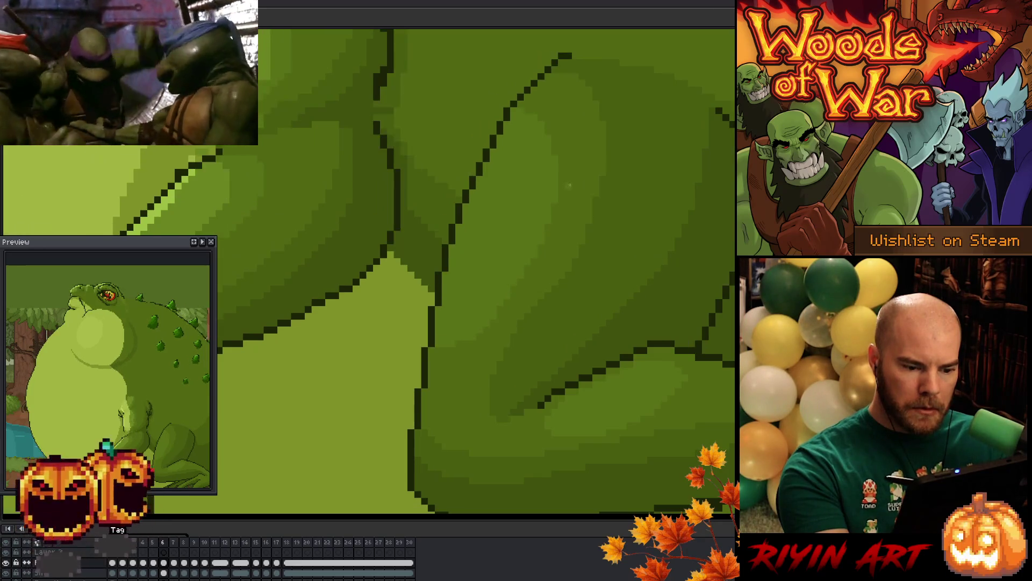
key("Left")
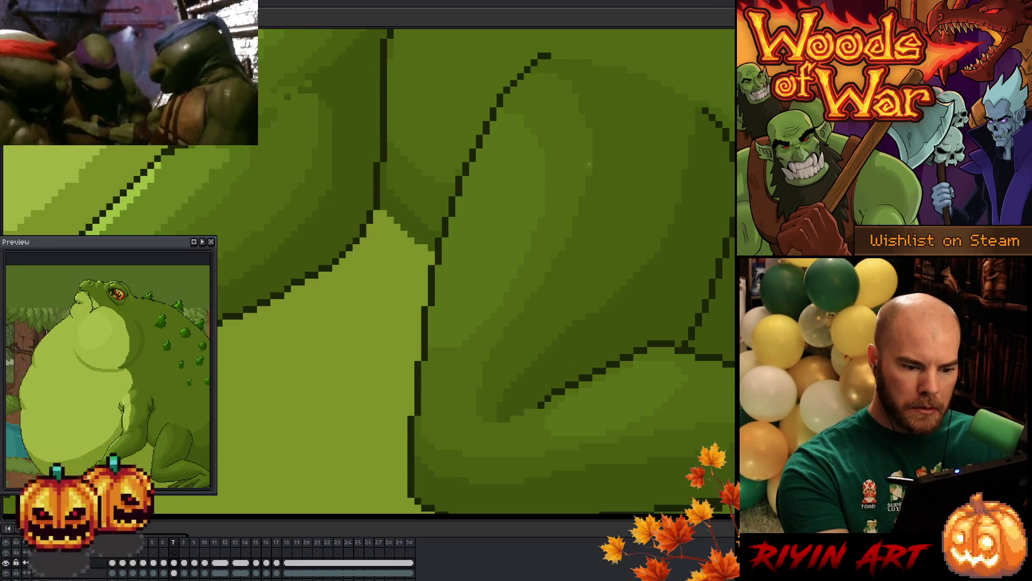
key("Left")
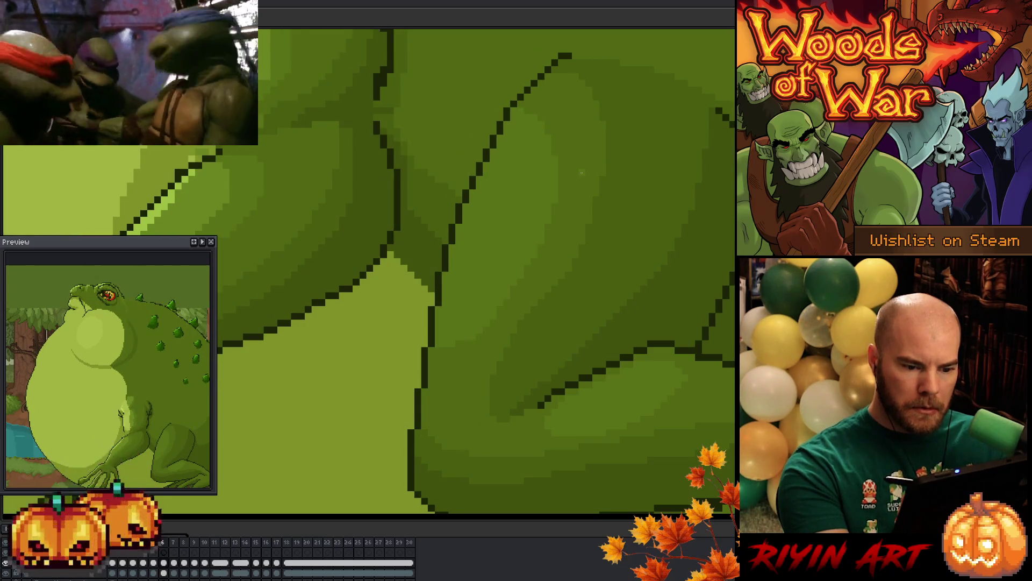
key("Right")
key("Left")
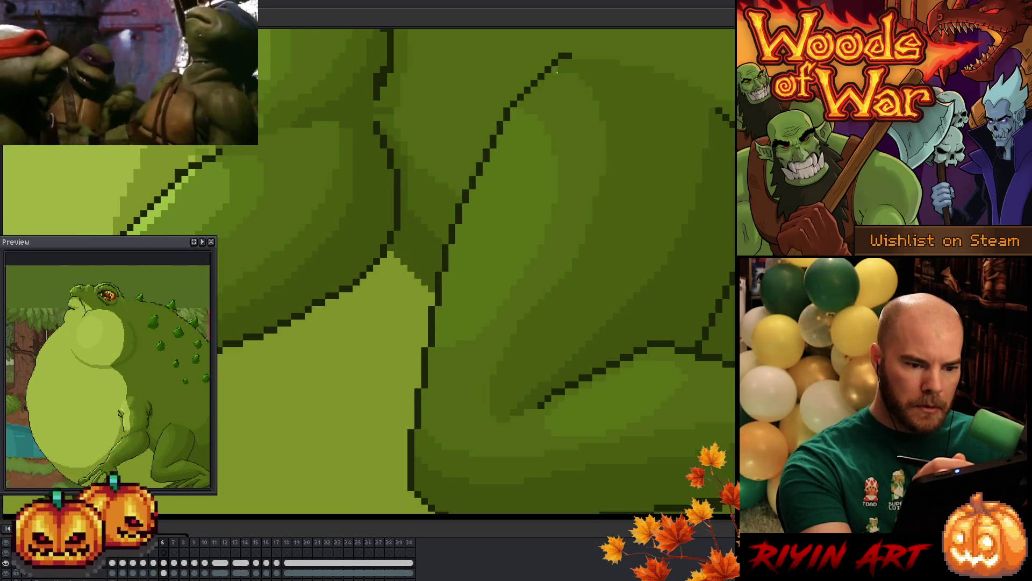
key("Right")
key("Left")
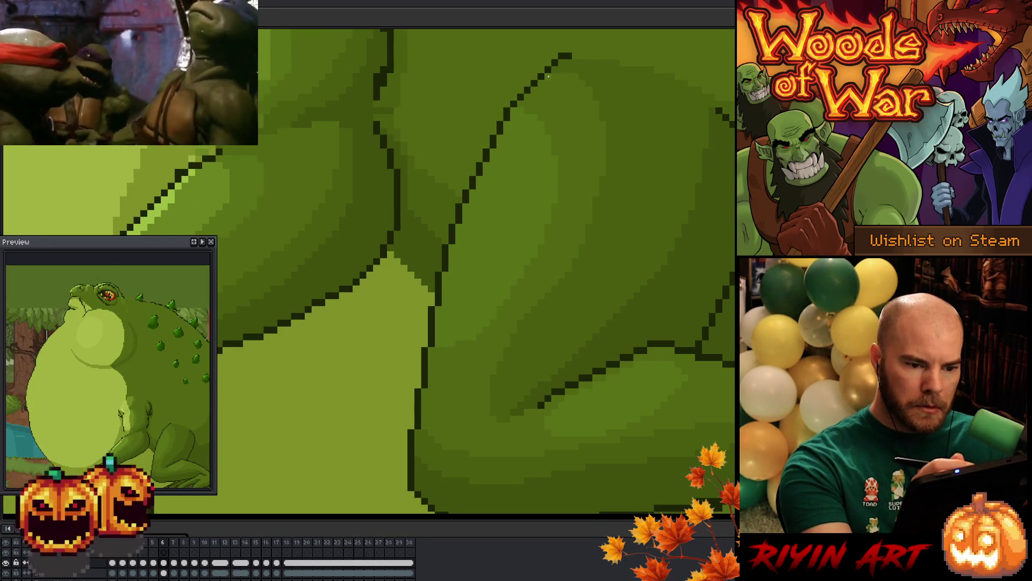
key("Right")
key("Left")
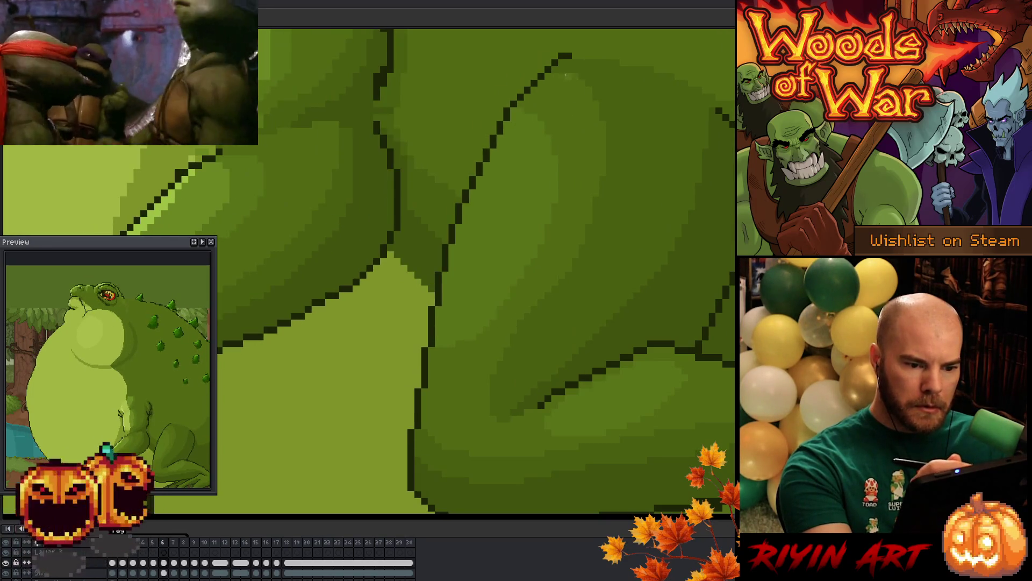
key("Right")
key("Left")
key("Right")
key("Left")
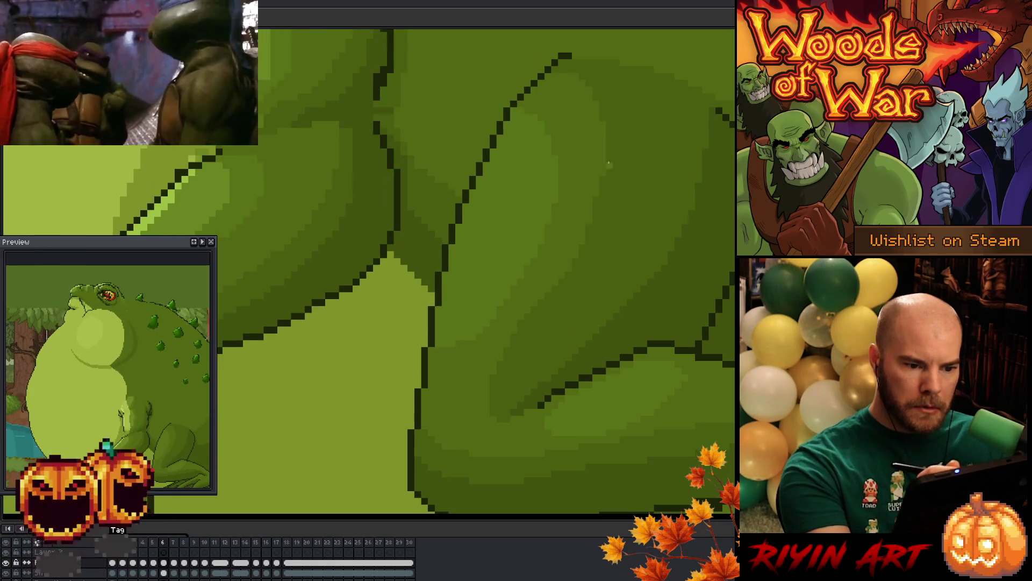
key("Right")
key("Left")
key("Right")
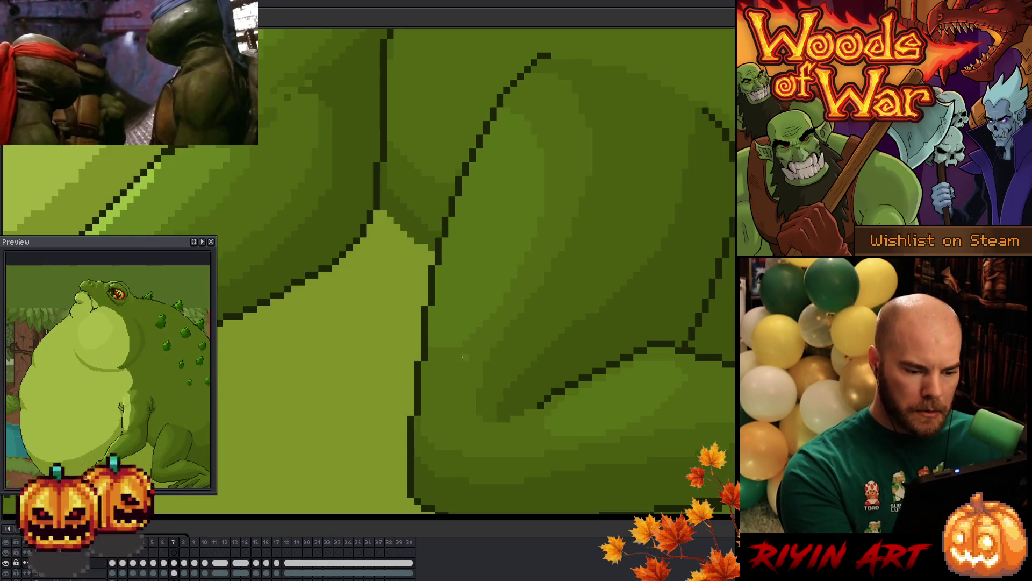
key("Left")
key("Right")
key("Left")
key("Right")
key("Left")
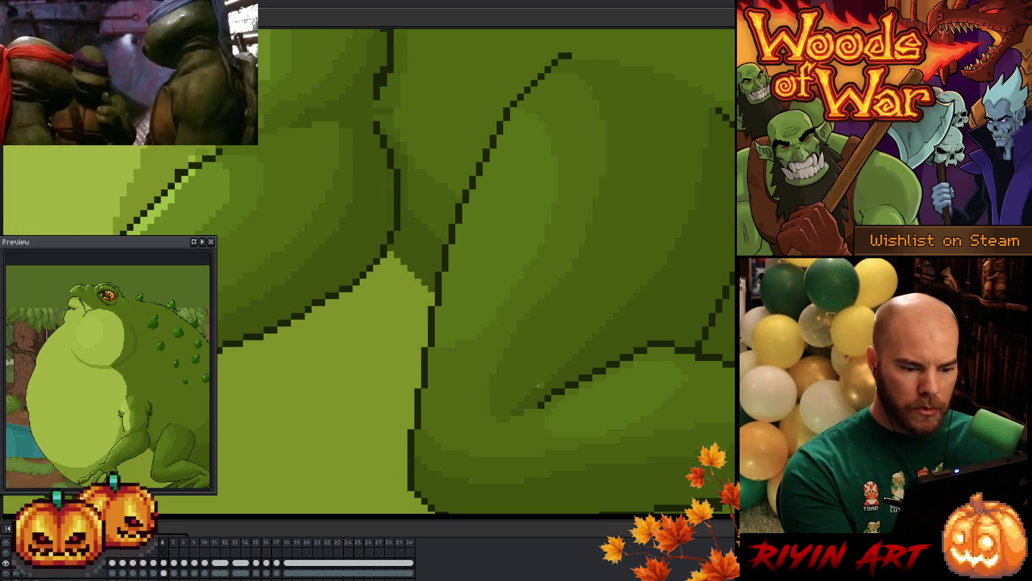
key("Right")
key("Left")
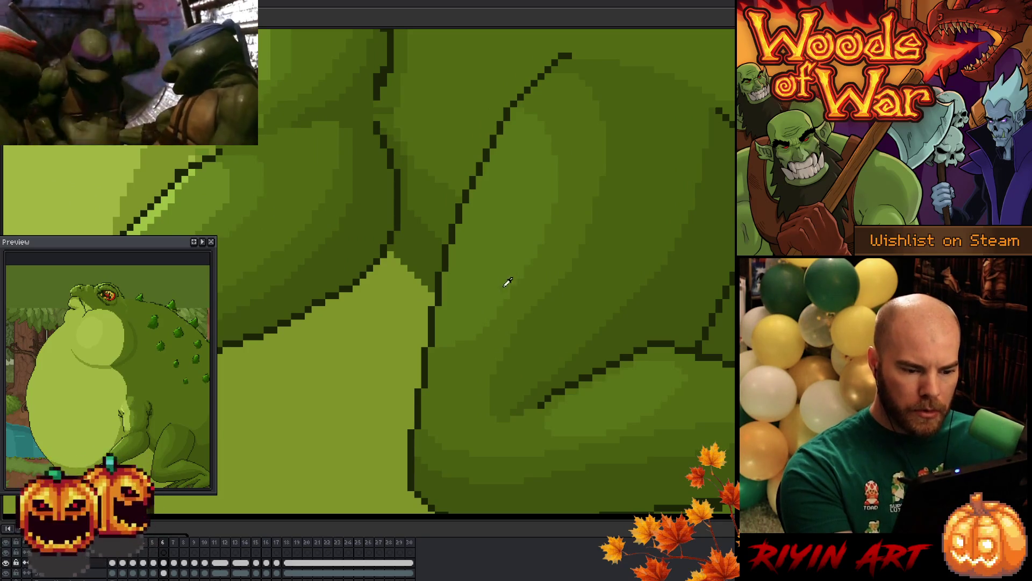
key("Right")
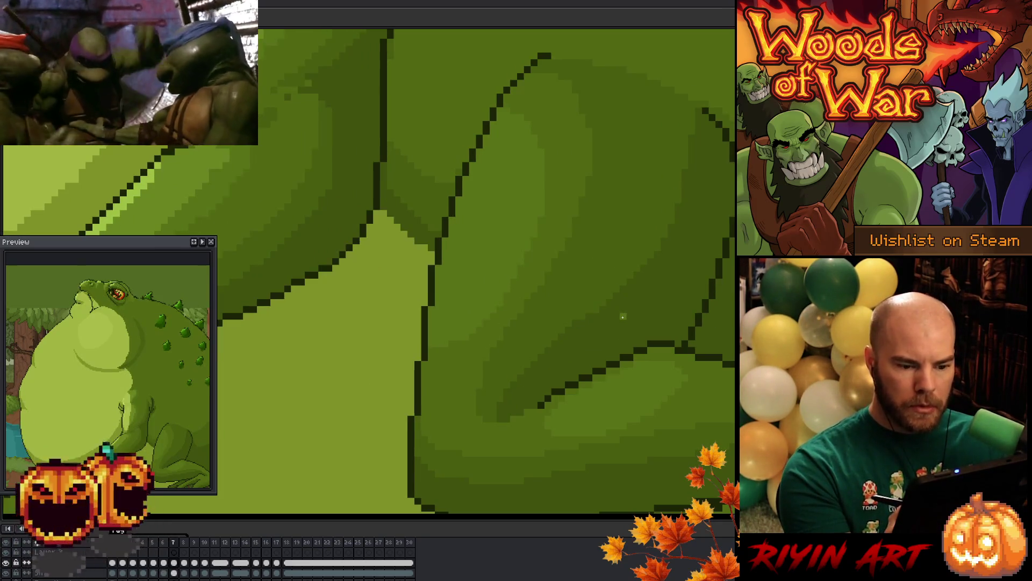
key("Left")
key("Right")
key("Left")
key("Right")
key("Left")
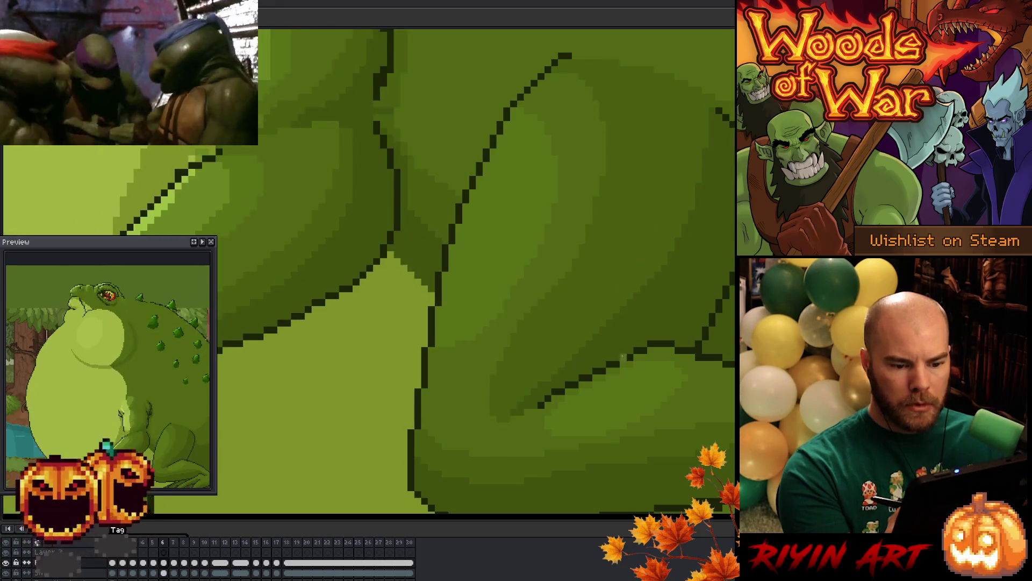
key("Right")
key("Left")
key("Right")
key("Left")
key("Right")
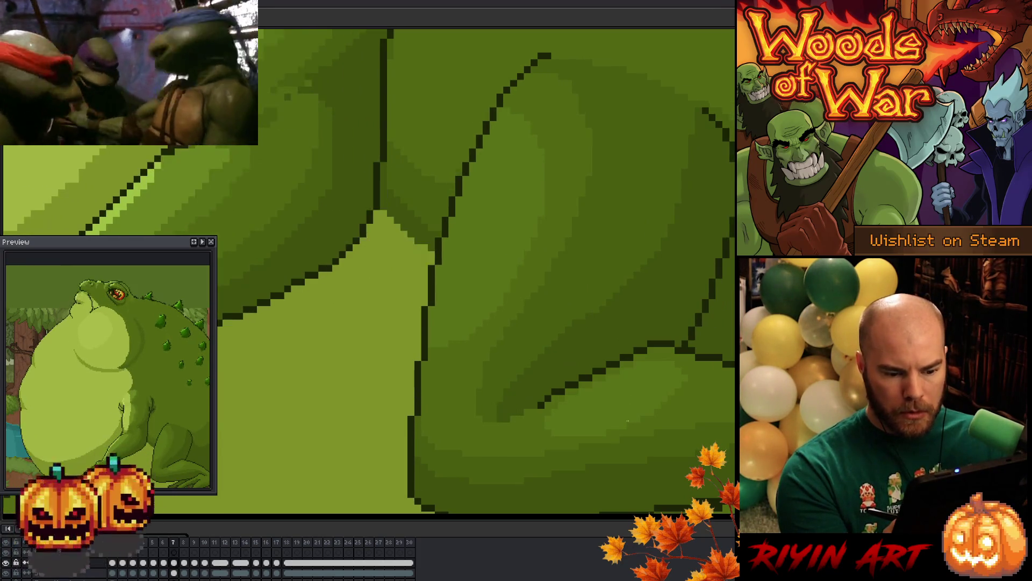
key("Left")
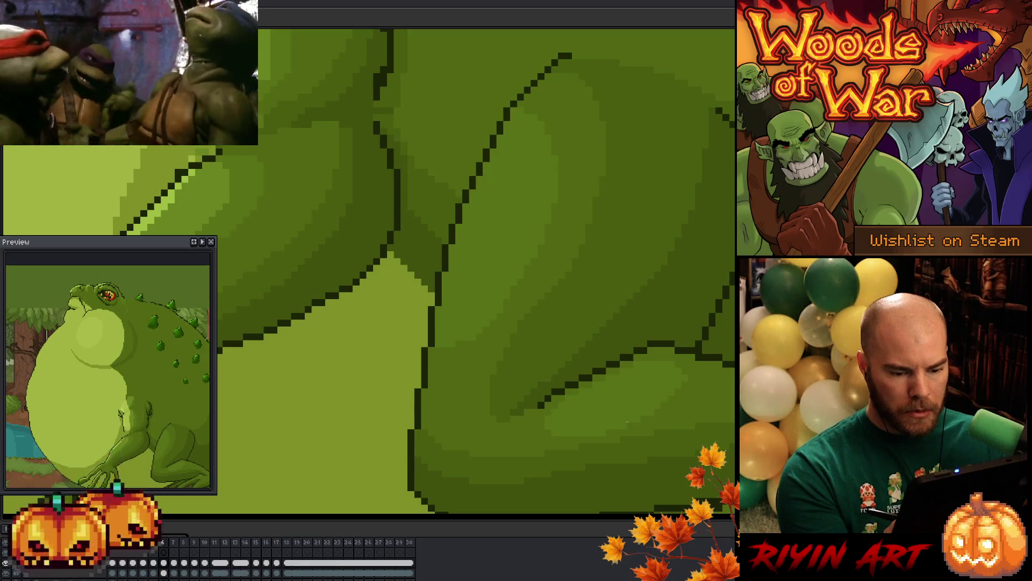
key("Left")
key("Right")
key("Right")
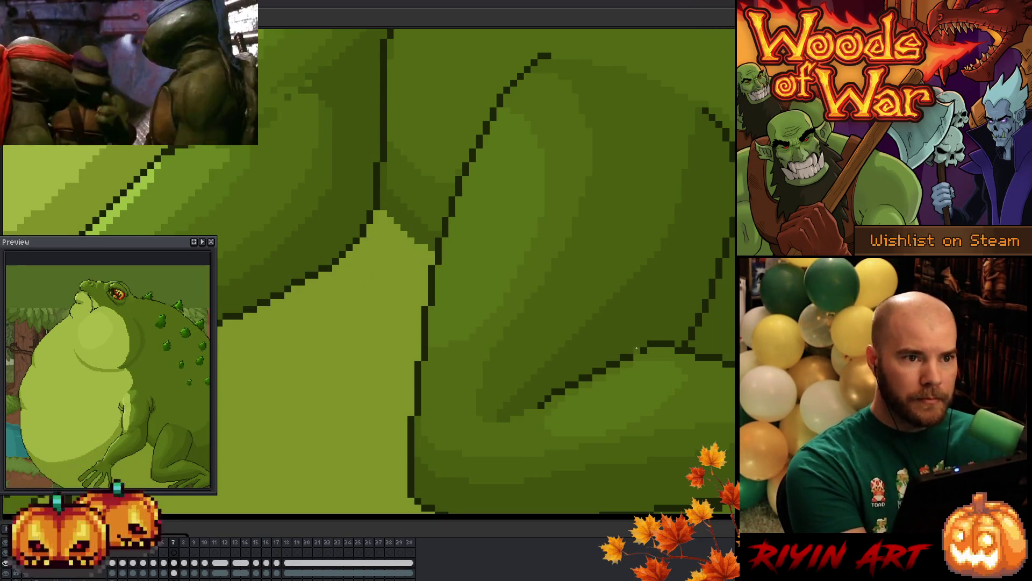
Flip back and forth between frames 6 and 7 to compare the thigh contour
key("Left")
key("Right")
key("Left")
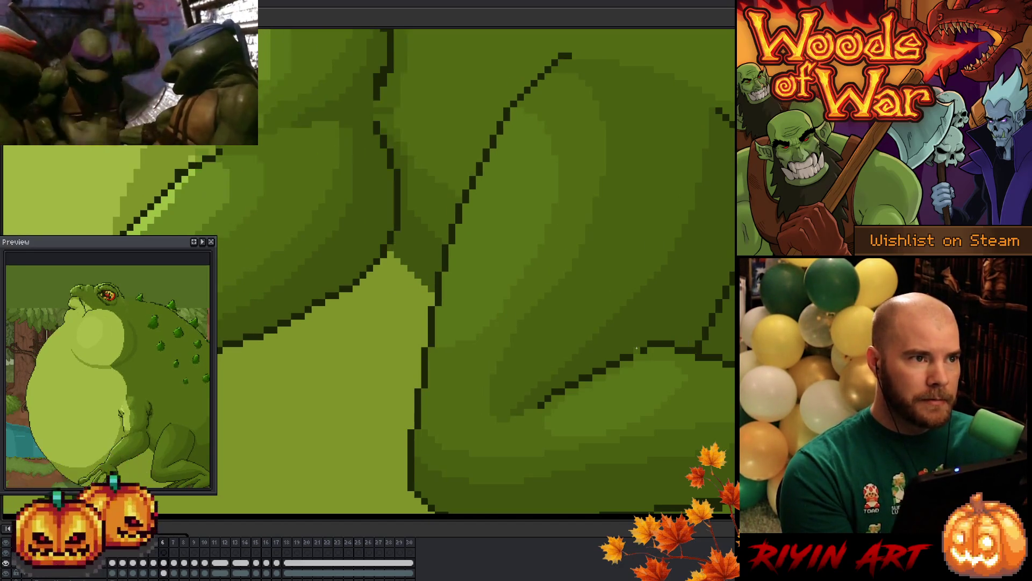
key("Right")
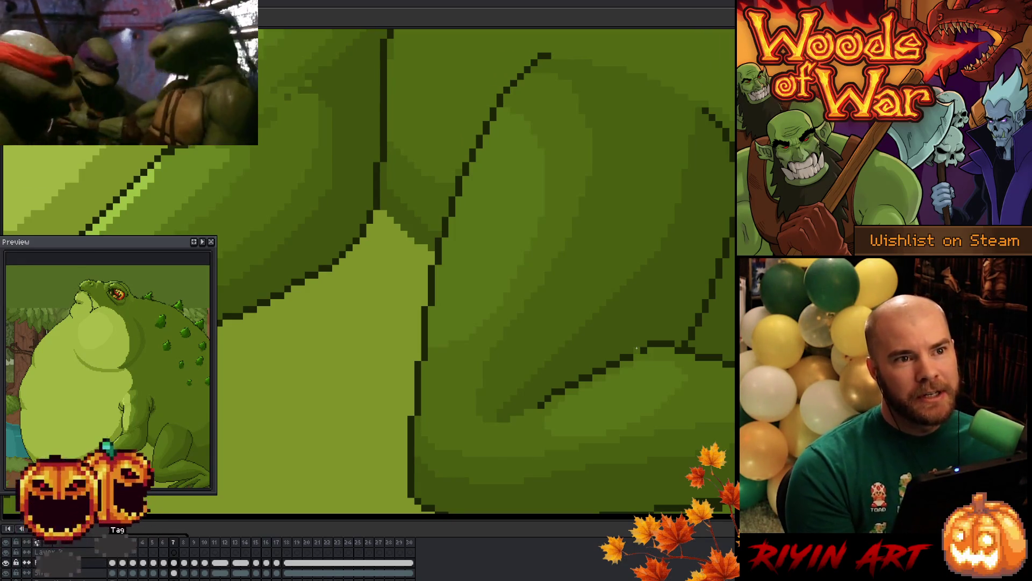
key("Left")
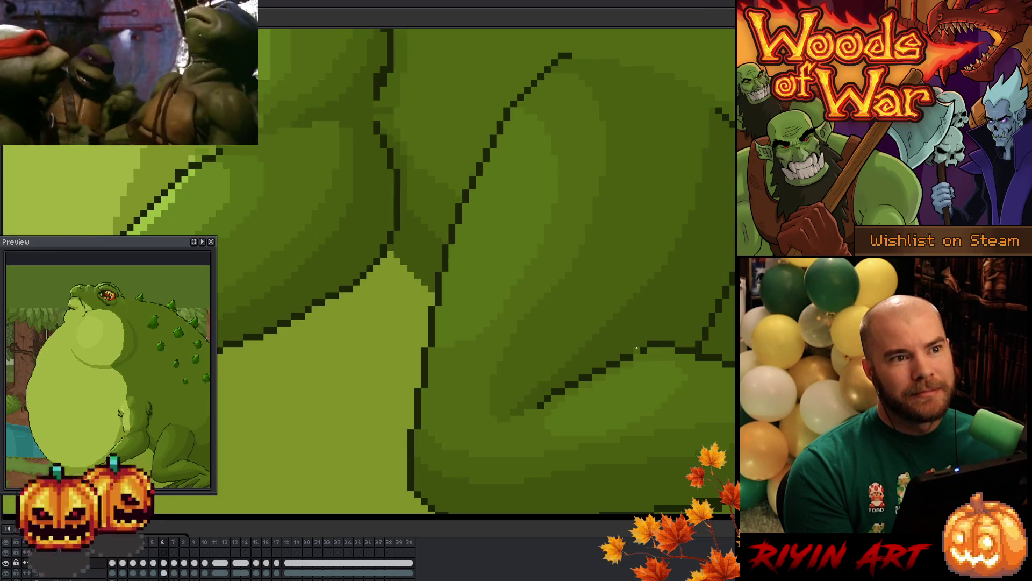
key("Right")
key("Left")
key("Right")
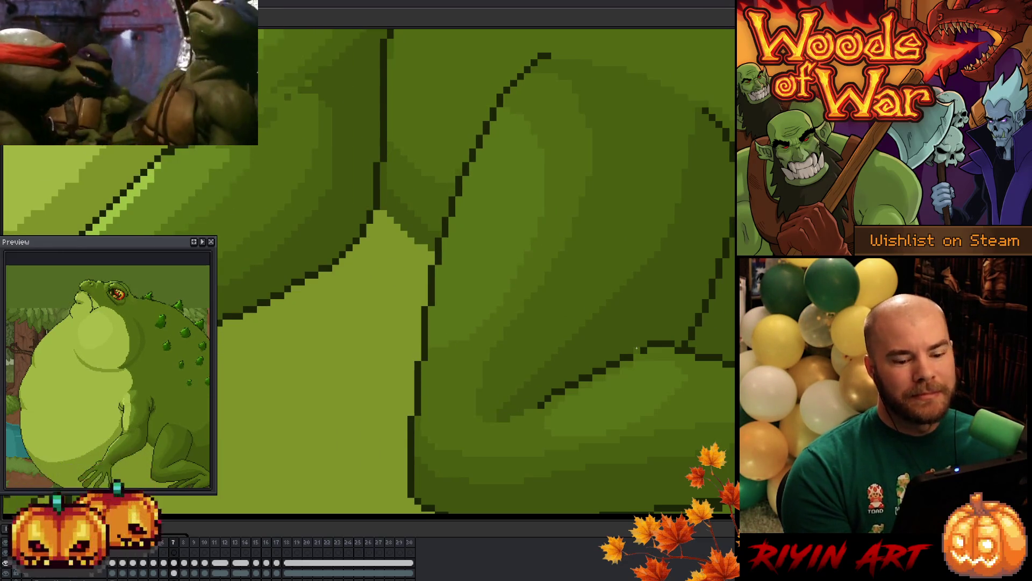
key("Left")
key("Right")
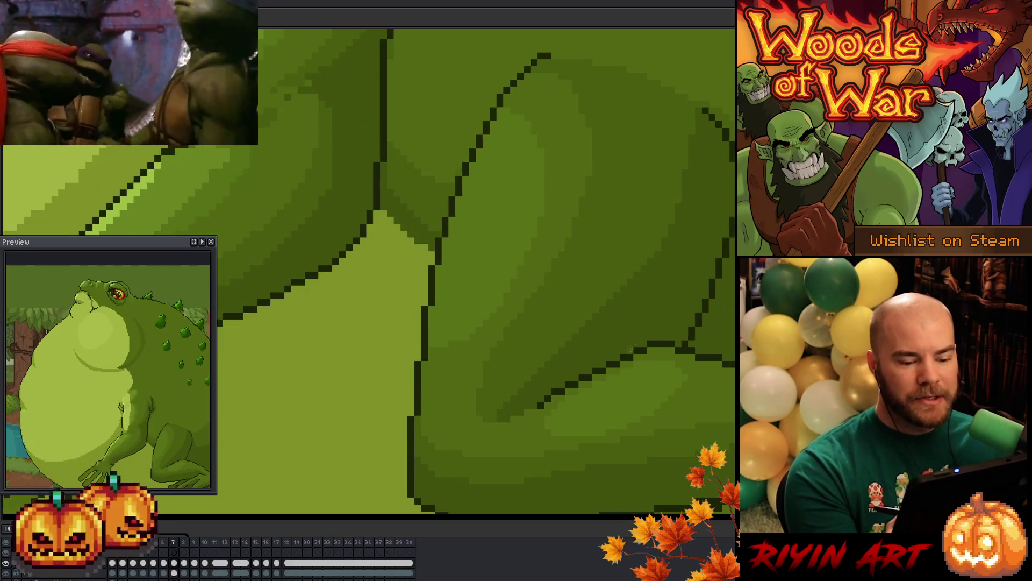
key("Left")
Step back through frames 5 and 4, comparing, and land on frame 3
key("Left")
key("Right")
key("Left")
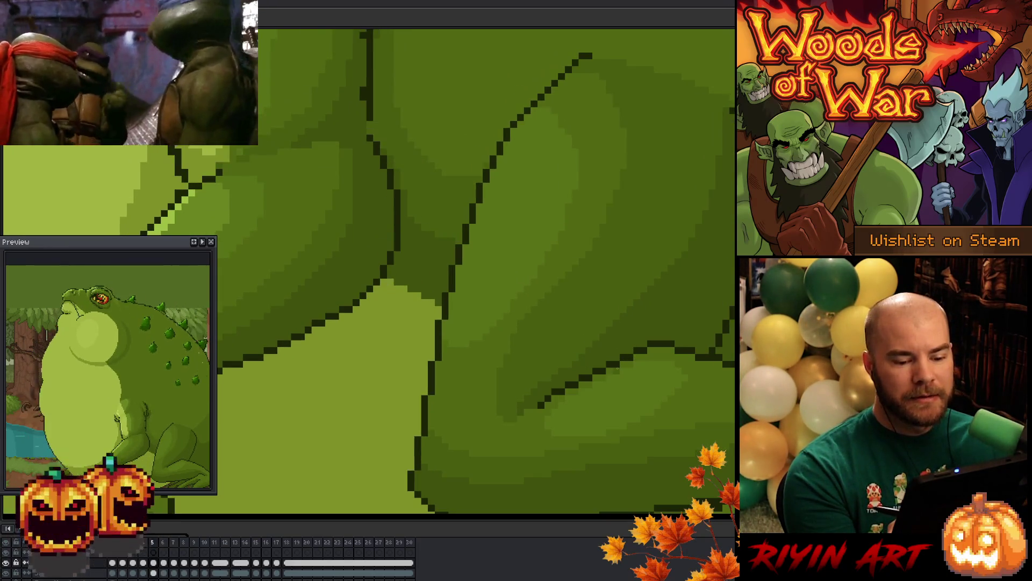
key("Left")
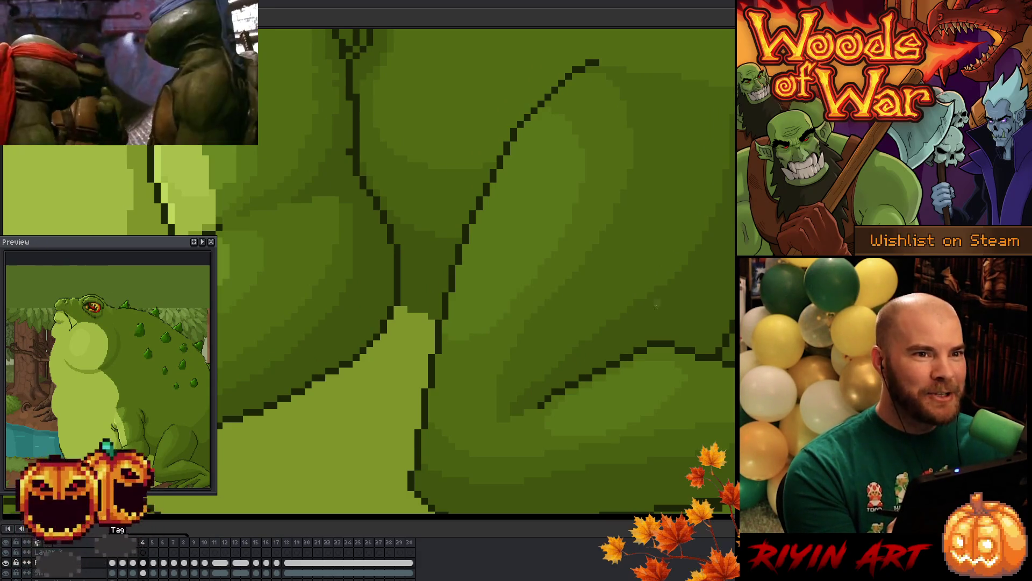
key("Right")
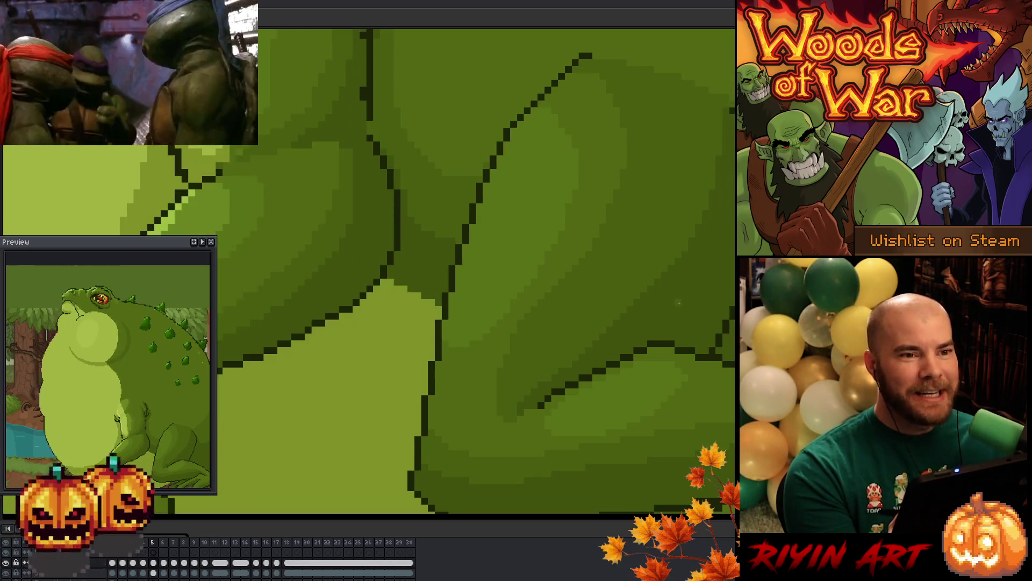
key("Right")
key("Right")
key("Left")
key("Left")
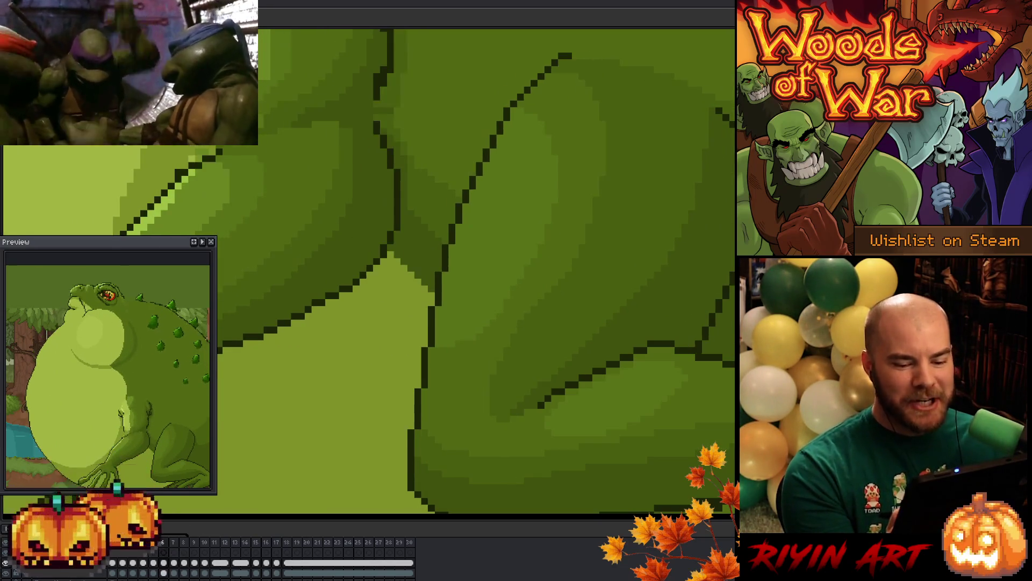
key("Left")
key("Left")
key("Left")
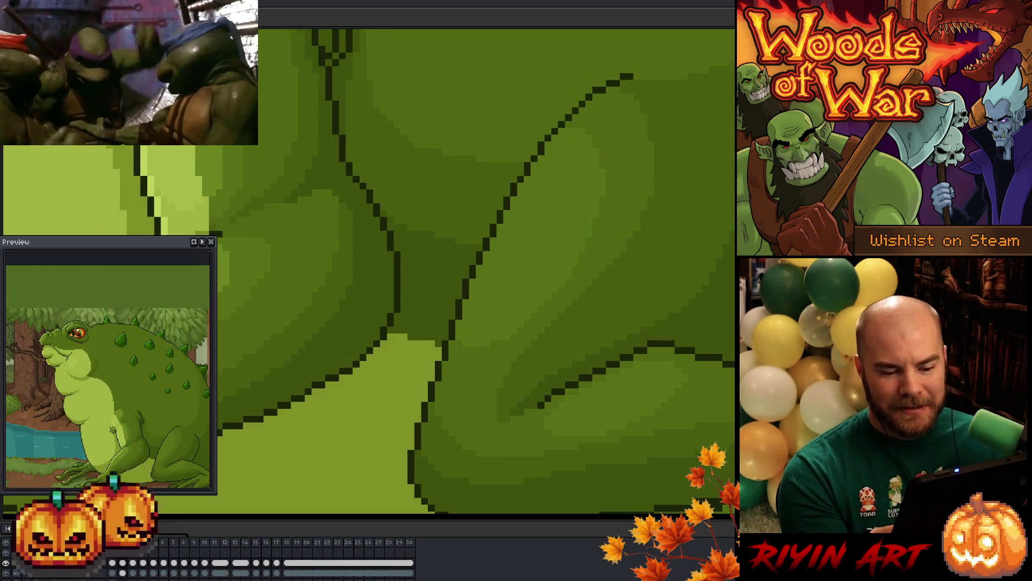
key("Right")
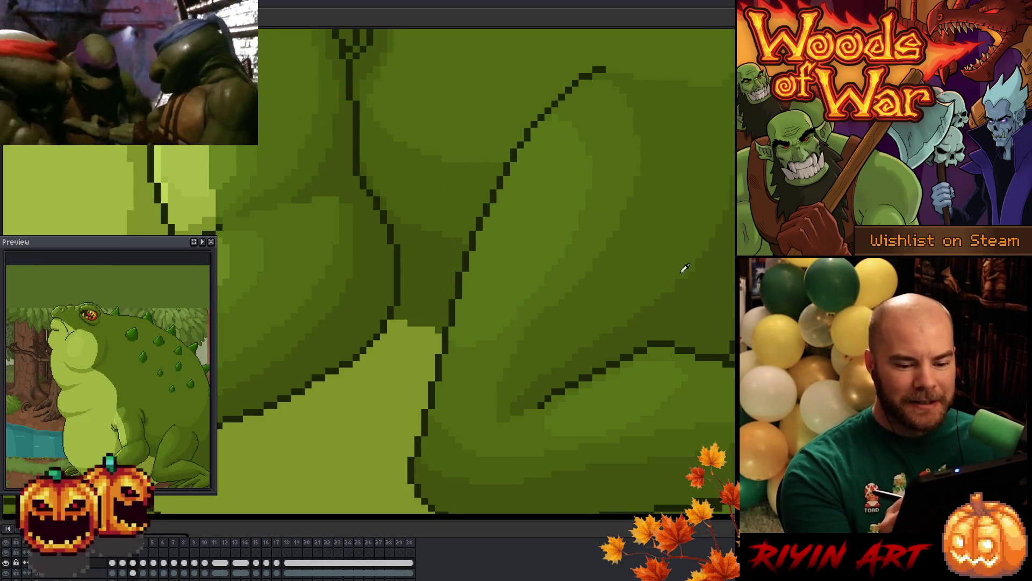
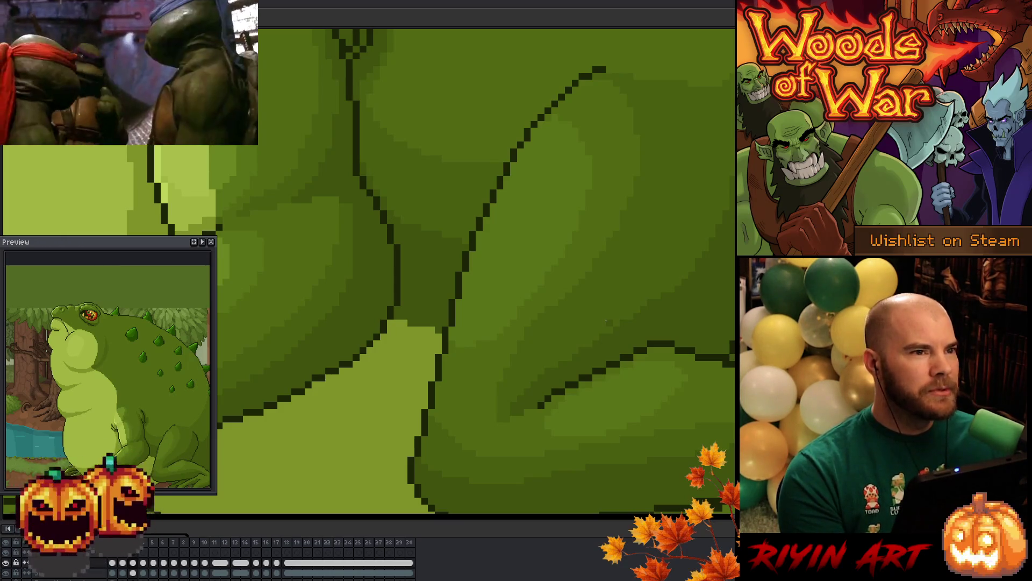
Flip back and forth between the two toad animation frames to compare the poses
key("Right")
key("Left")
key("Right")
key("Left")
key("Right")
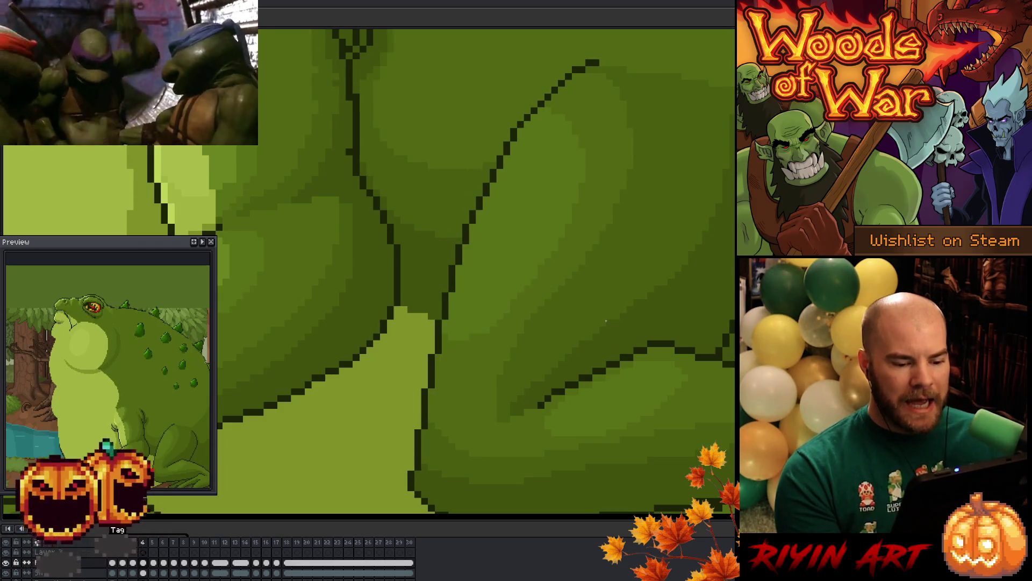
key("Left")
key("Right")
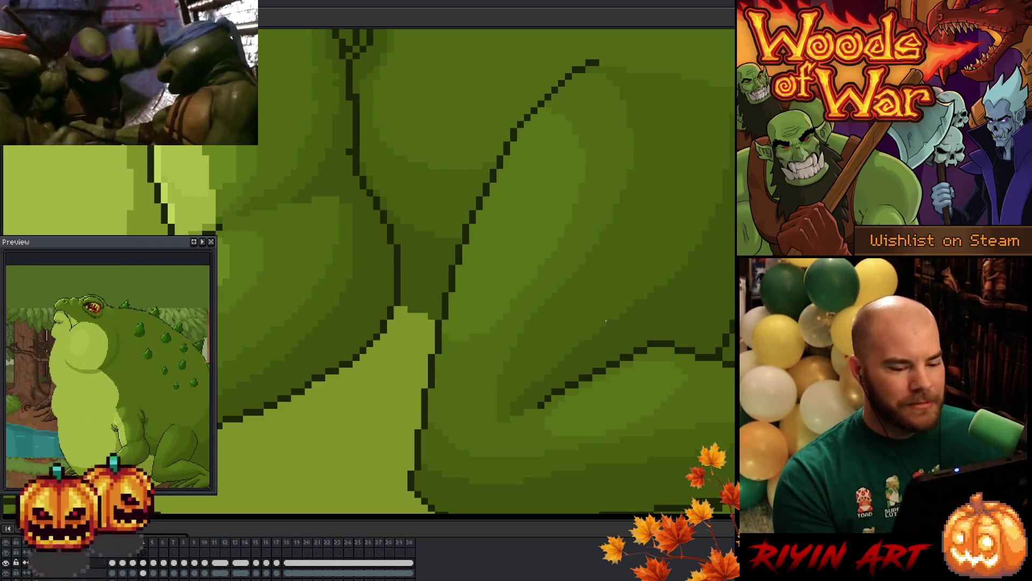
key("Left")
key("Right")
key("Left")
key("Right")
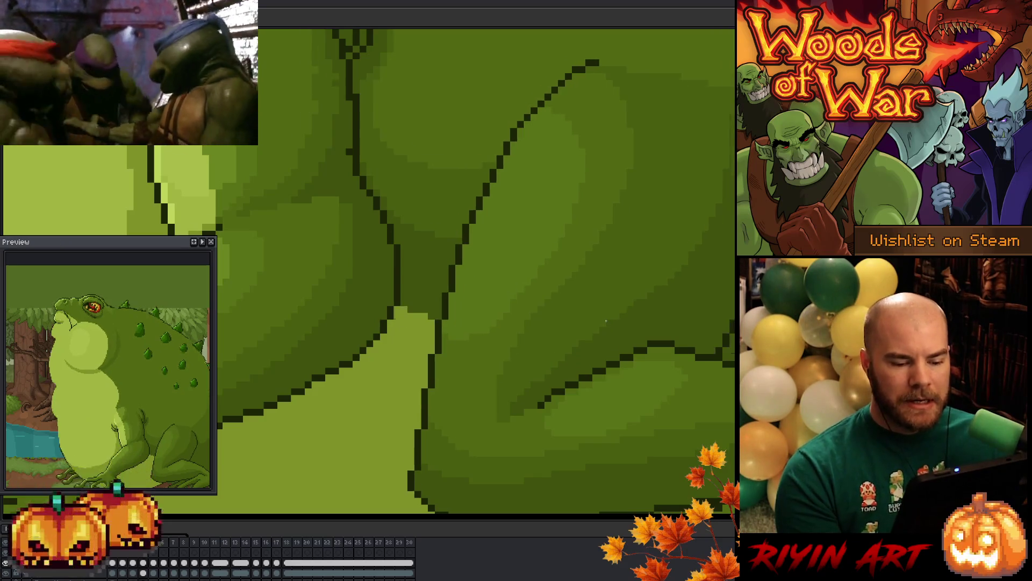
key("Left")
key("Right")
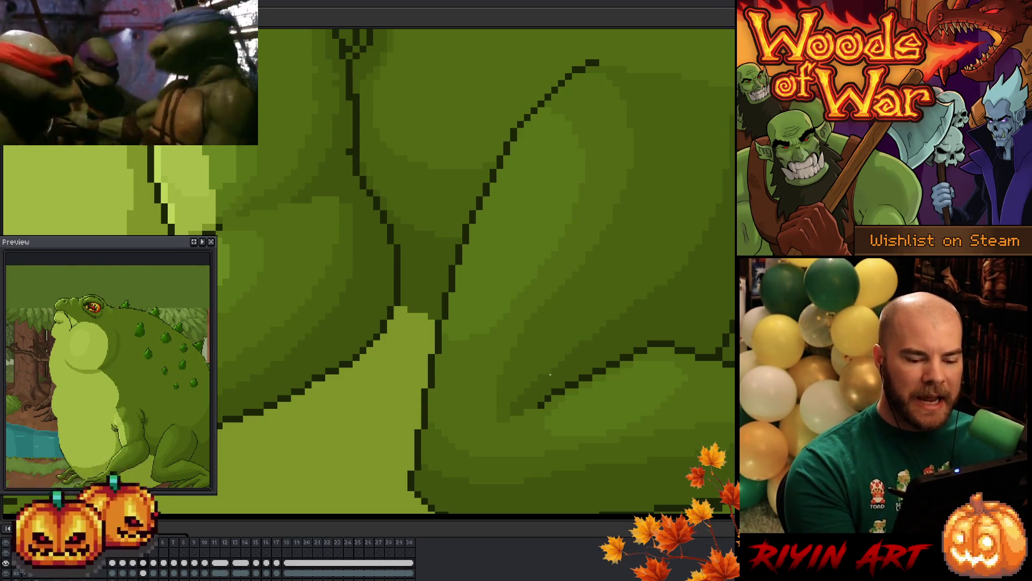
key("Left")
key("Right")
key("Left")
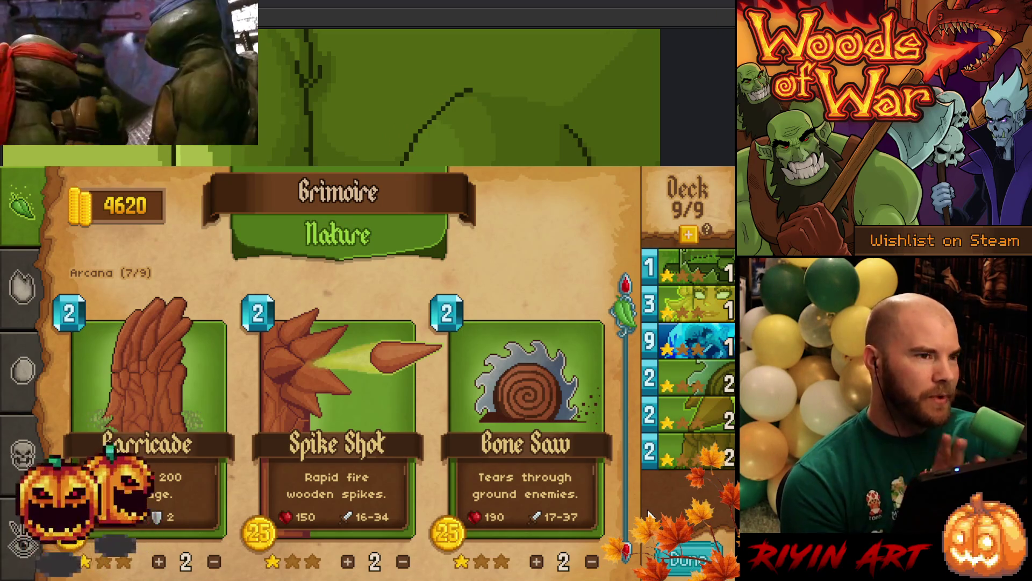
mouse_move(543, 492)
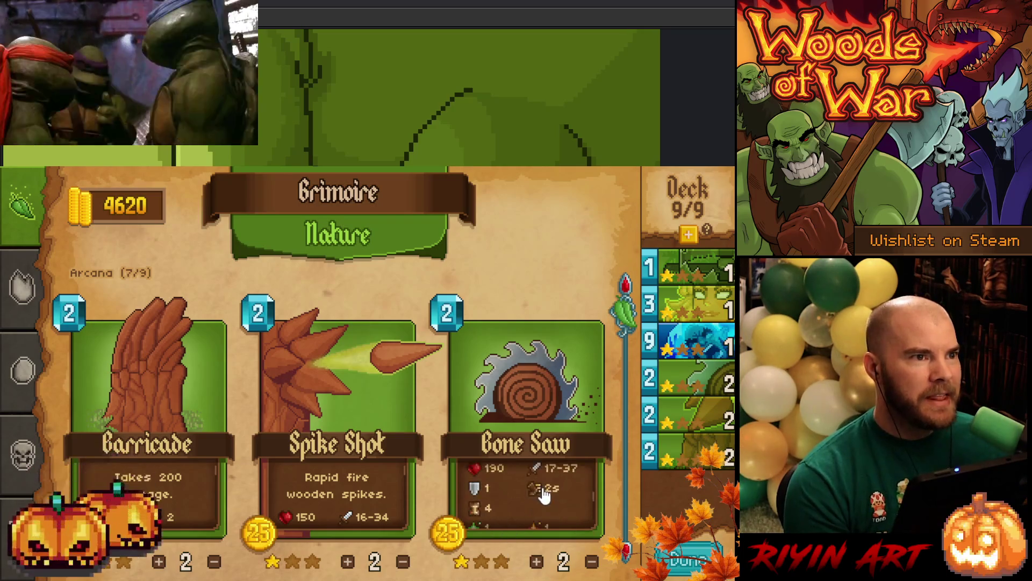
scroll(546, 508, "up", 3)
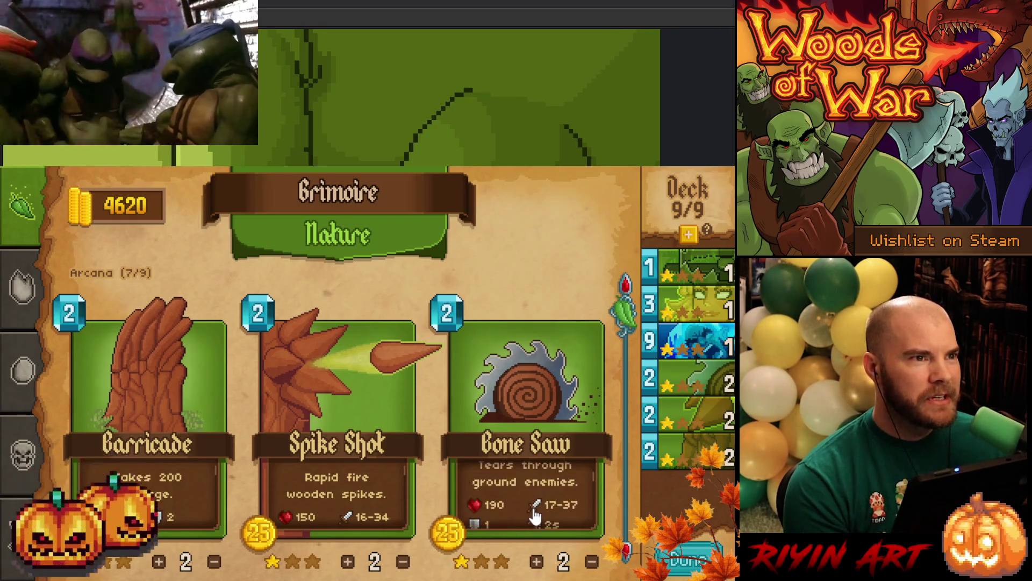
scroll(532, 511, "down", 1)
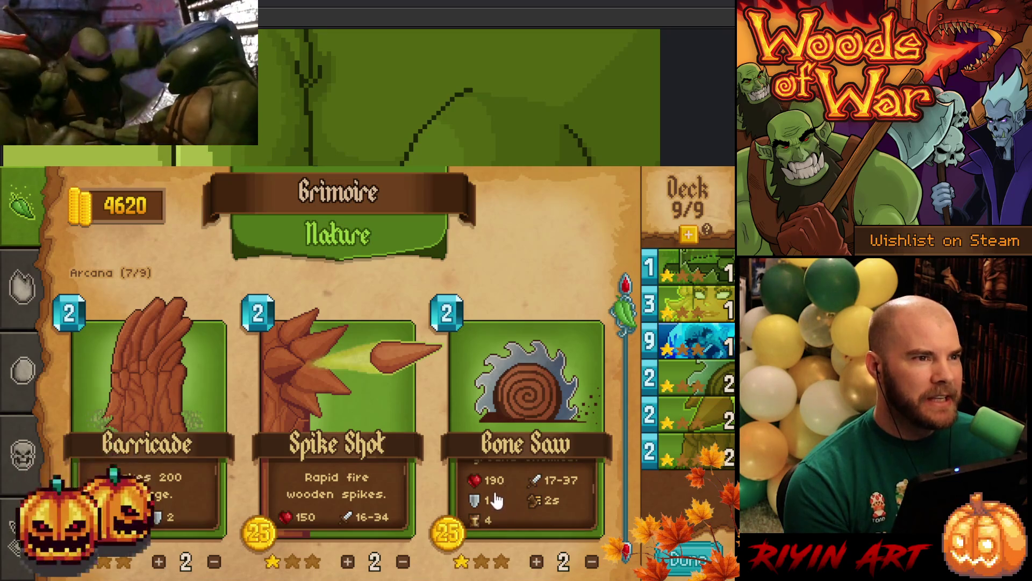
scroll(543, 503, "up", 2)
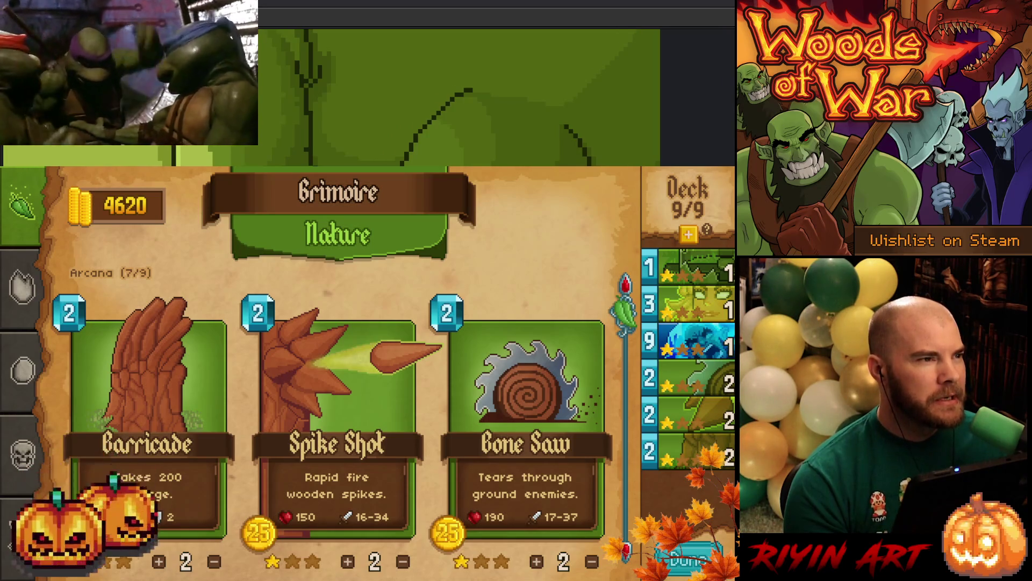
scroll(148, 492, "down", 1)
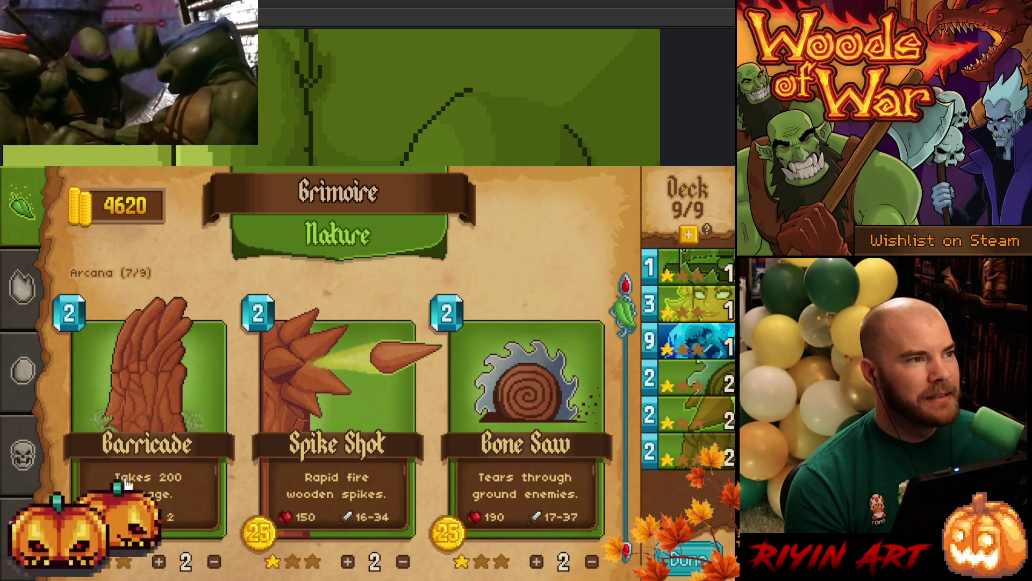
scroll(139, 485, "down", 1)
scroll(170, 487, "up", 1)
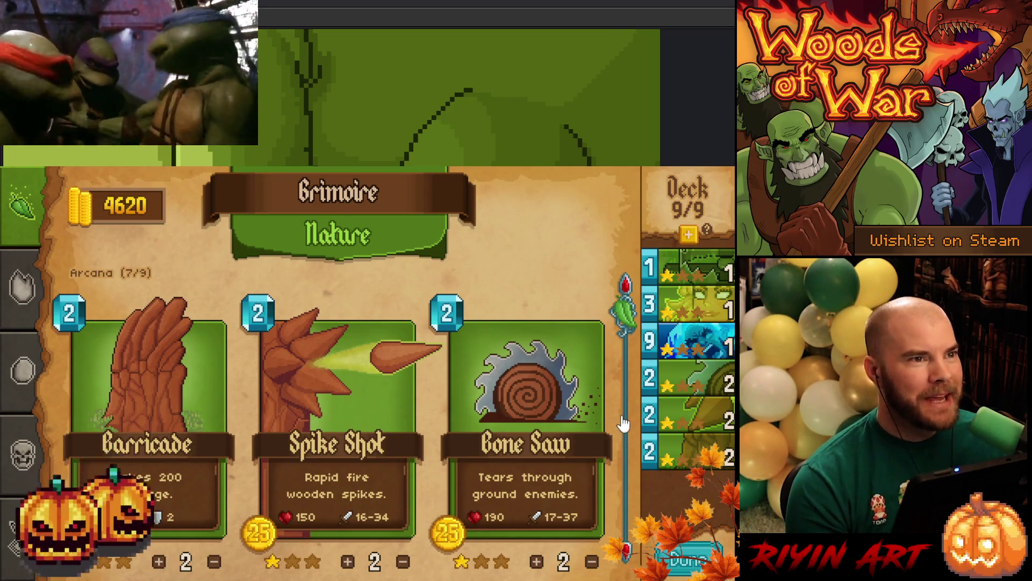
scroll(624, 423, "down", 3)
scroll(625, 423, "down", 2)
scroll(626, 416, "up", 1)
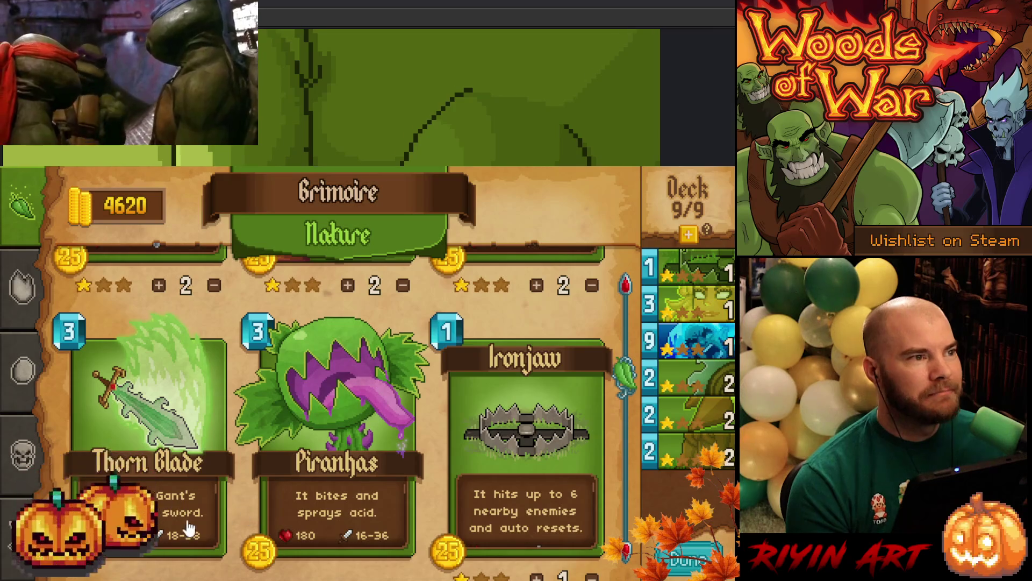
scroll(186, 528, "down", 1)
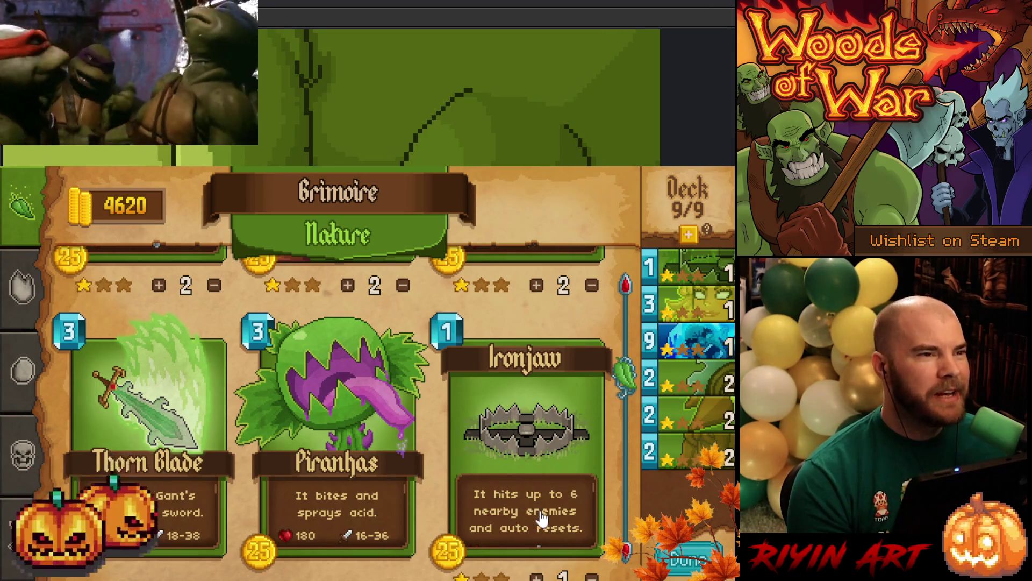
scroll(537, 514, "down", 1)
scroll(538, 516, "down", 1)
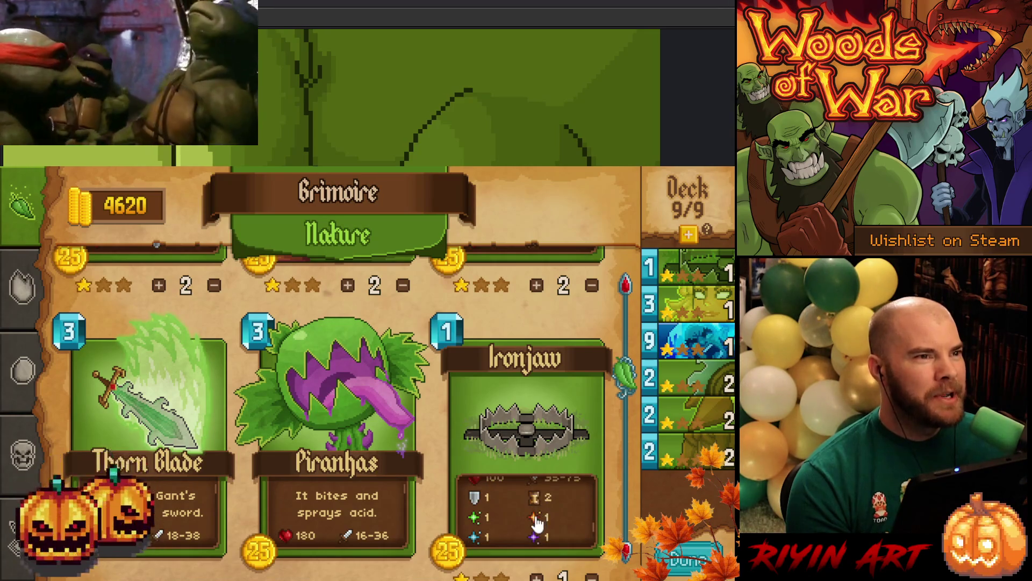
scroll(532, 537, "up", 2)
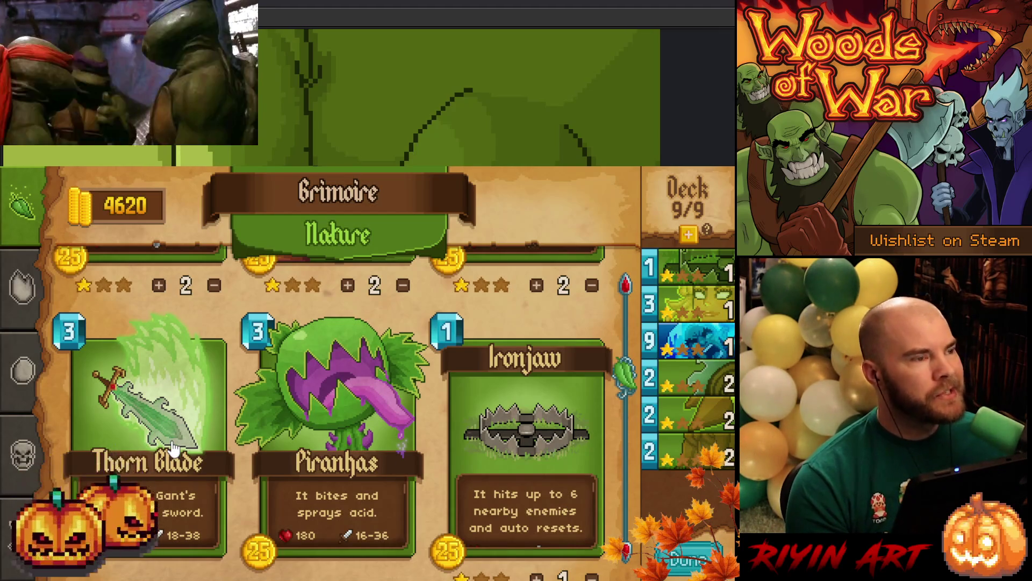
scroll(173, 448, "up", 2)
scroll(178, 454, "down", 4)
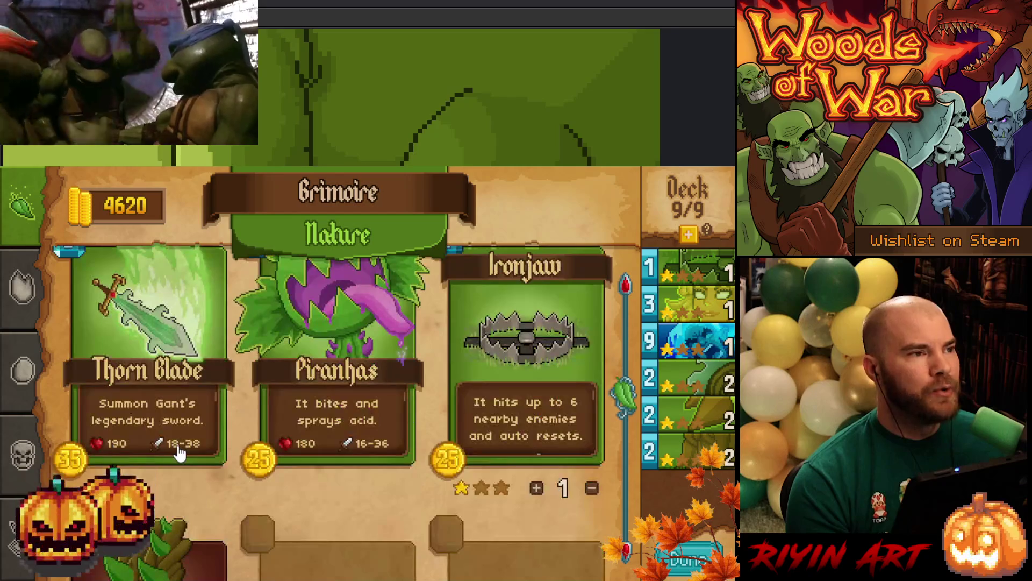
scroll(190, 414, "up", 2)
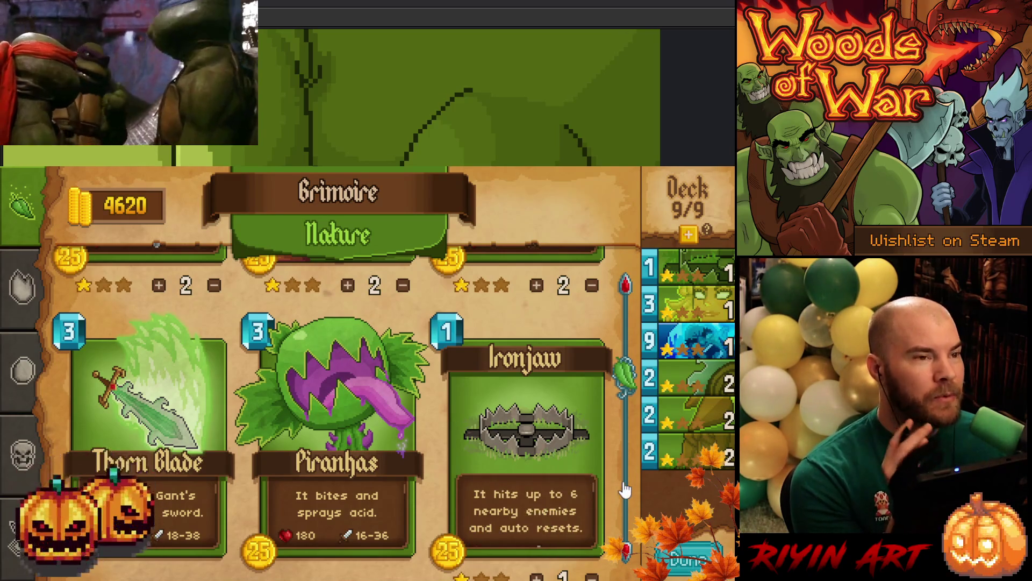
scroll(624, 489, "down", 5)
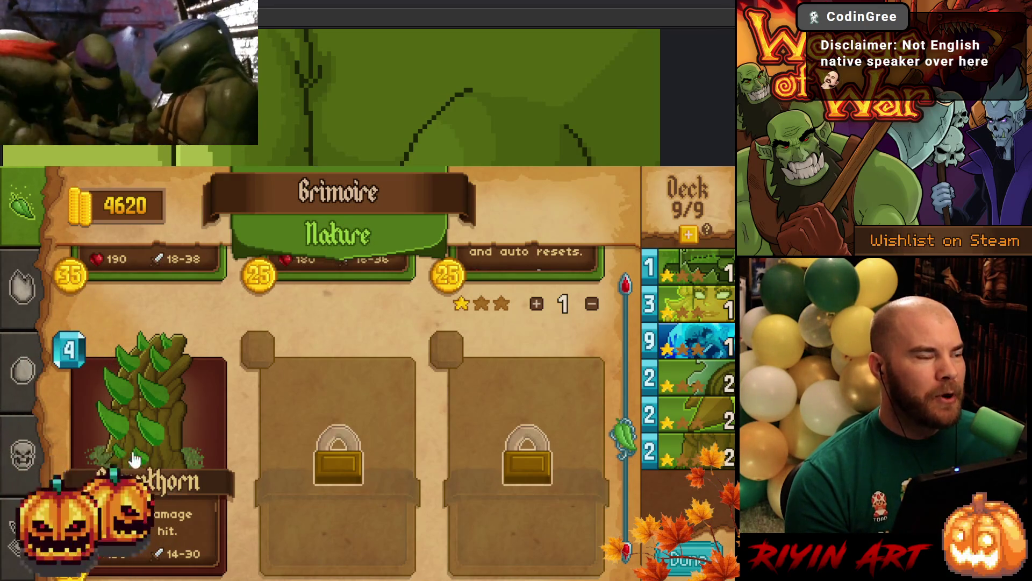
scroll(145, 398, "up", 2)
scroll(230, 361, "up", 2)
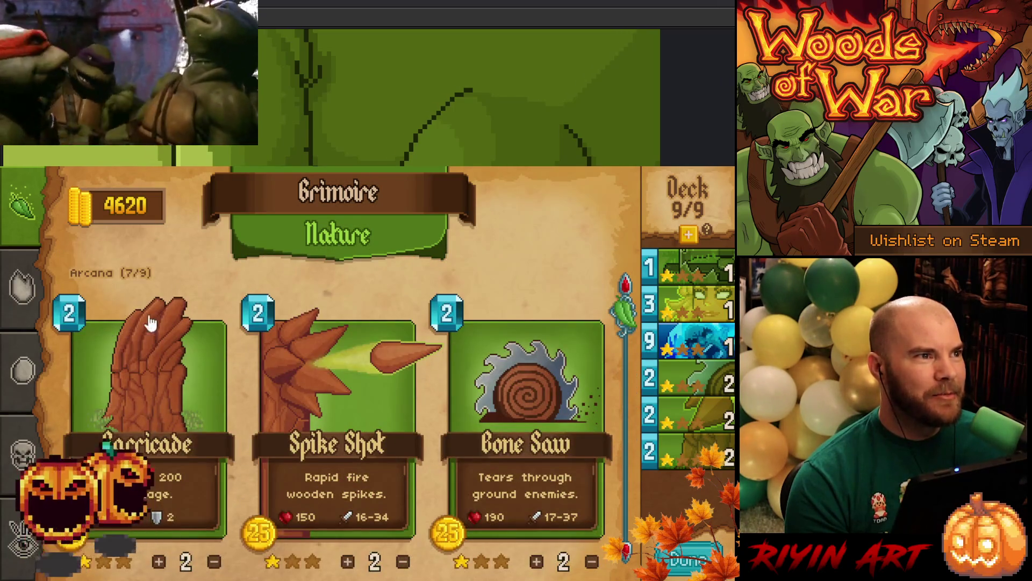
scroll(188, 510, "down", 5)
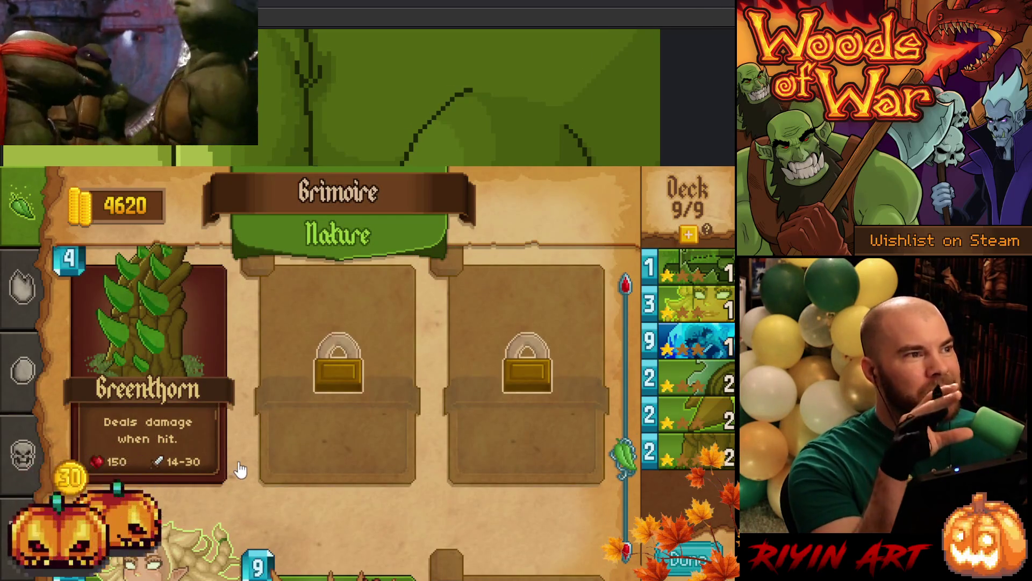
scroll(258, 454, "up", 2)
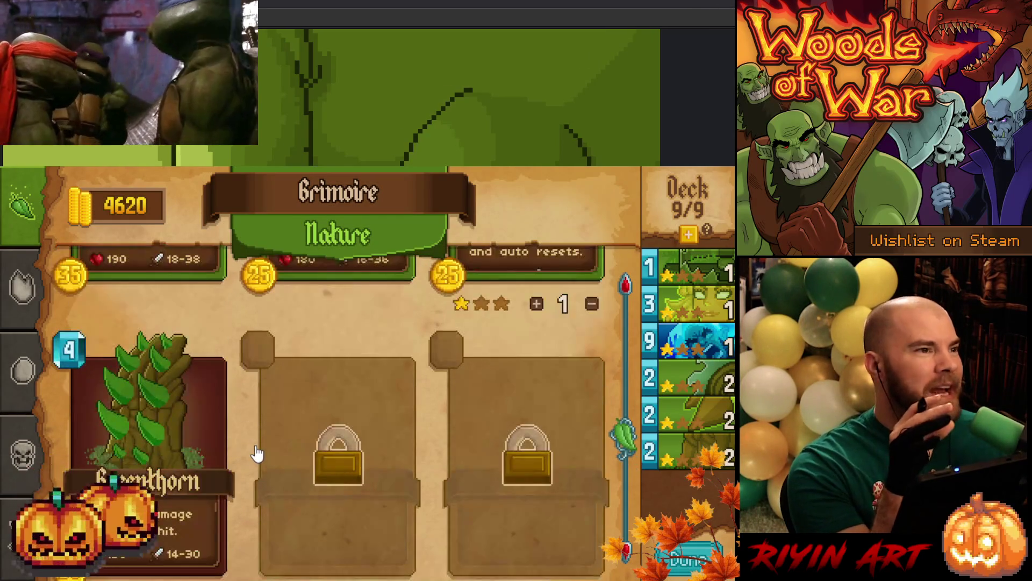
scroll(263, 452, "down", 3)
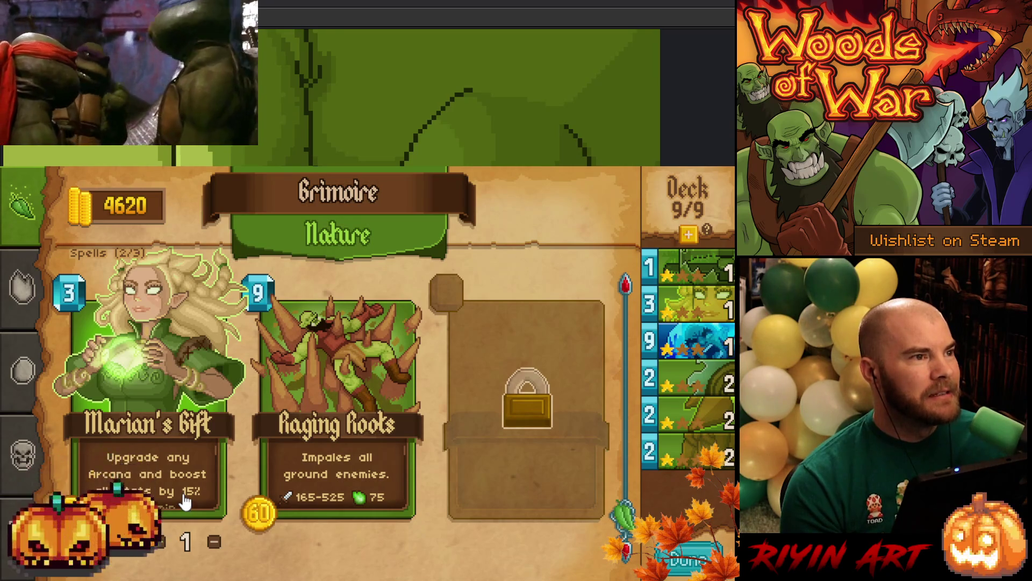
scroll(249, 501, "up", 1)
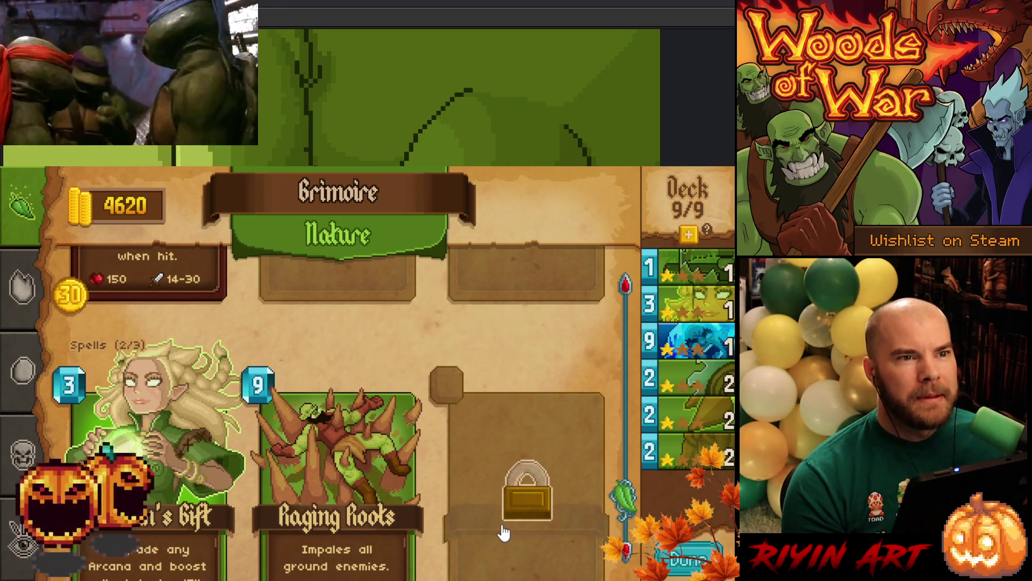
scroll(489, 462, "up", 2)
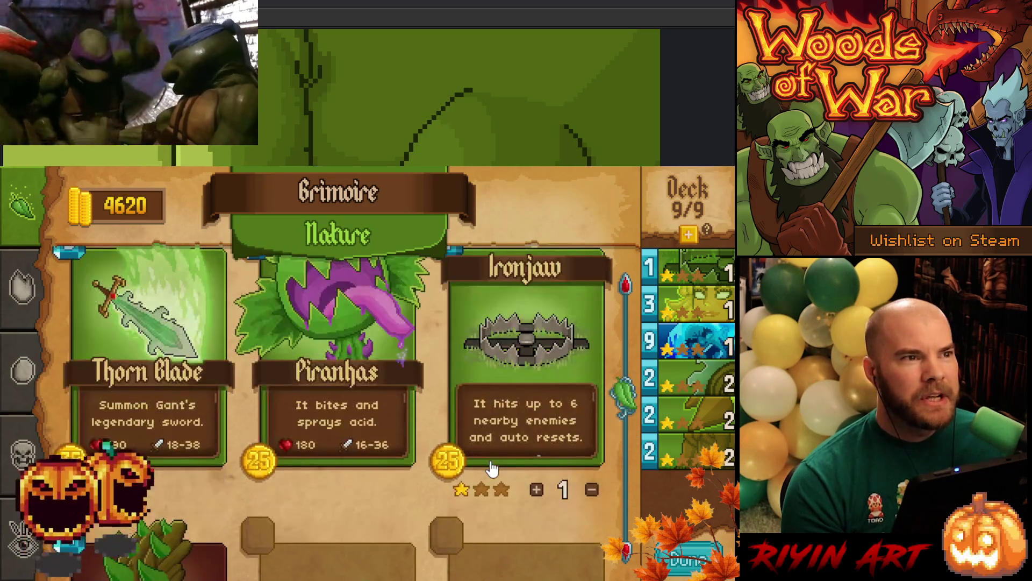
scroll(497, 377, "up", 1)
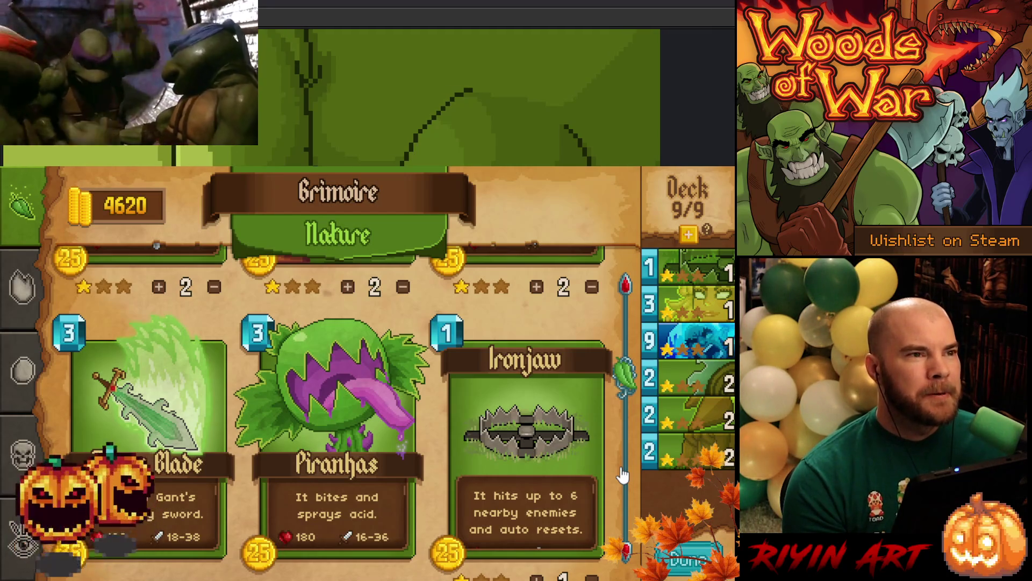
scroll(622, 476, "down", 2)
scroll(622, 476, "up", 2)
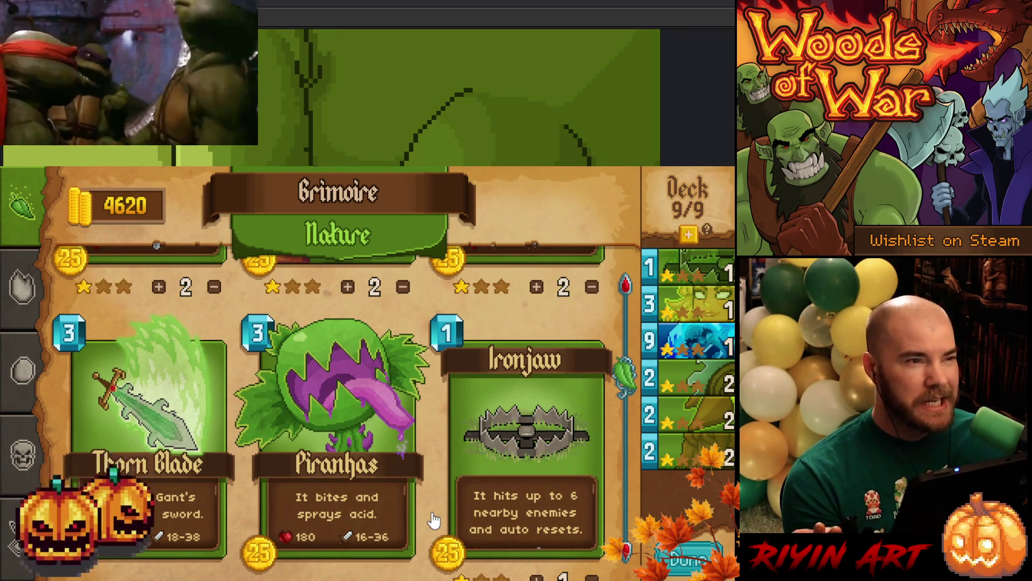
Scroll through the Nature grimoire cards, then open the Fire page
scroll(434, 520, "up", 3)
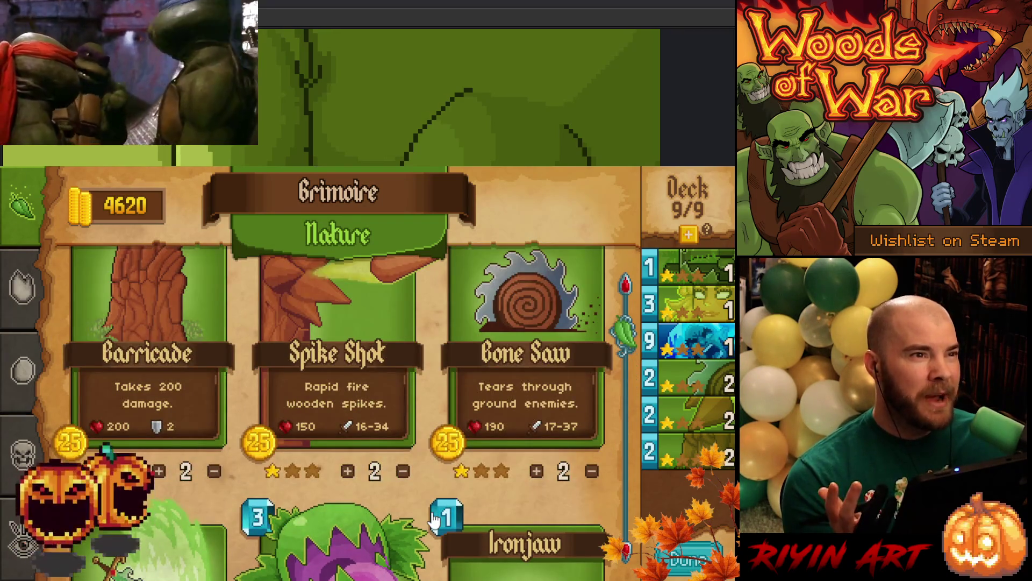
scroll(433, 520, "up", 2)
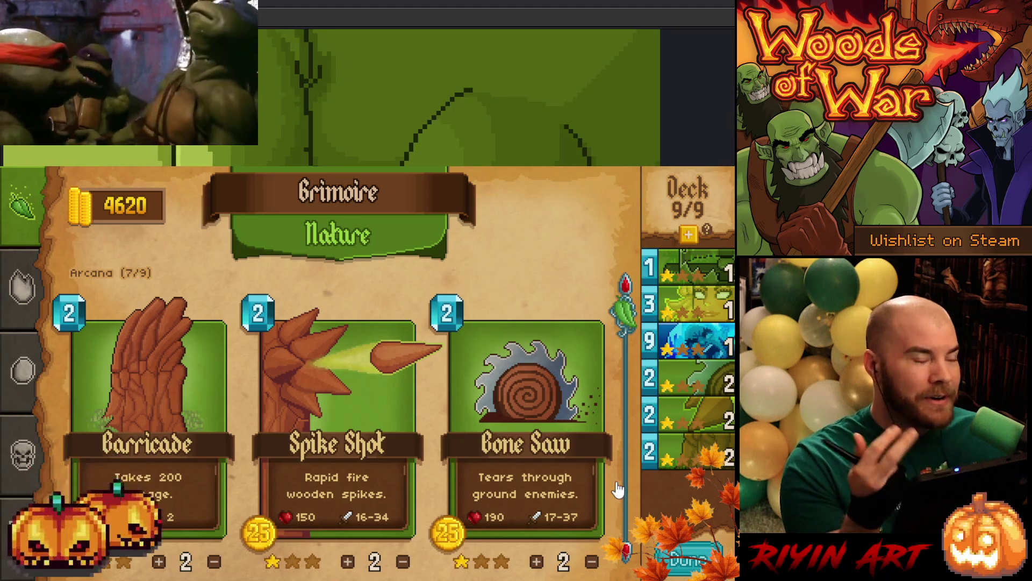
scroll(624, 492, "down", 1)
scroll(625, 486, "down", 1)
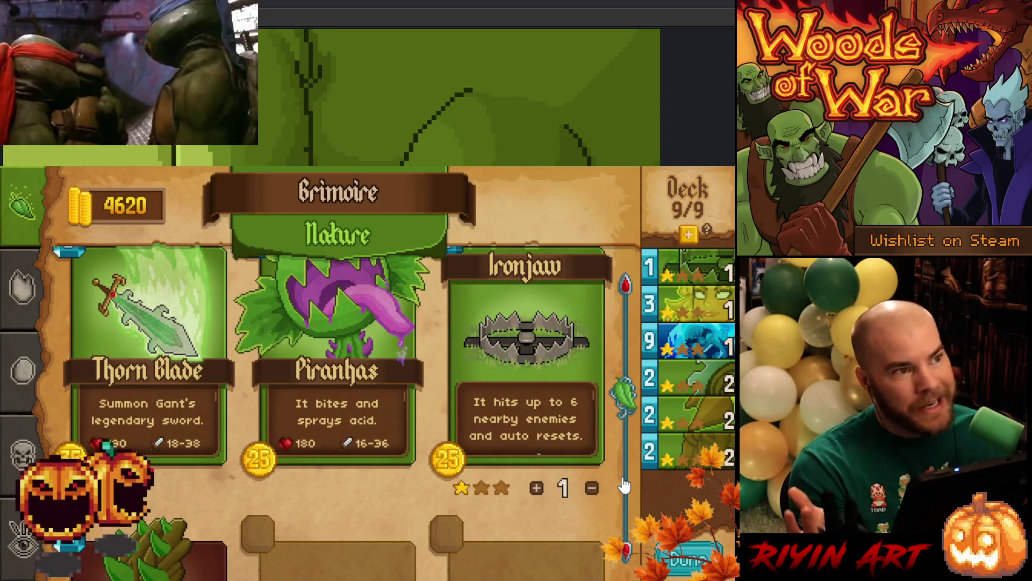
scroll(624, 485, "down", 2)
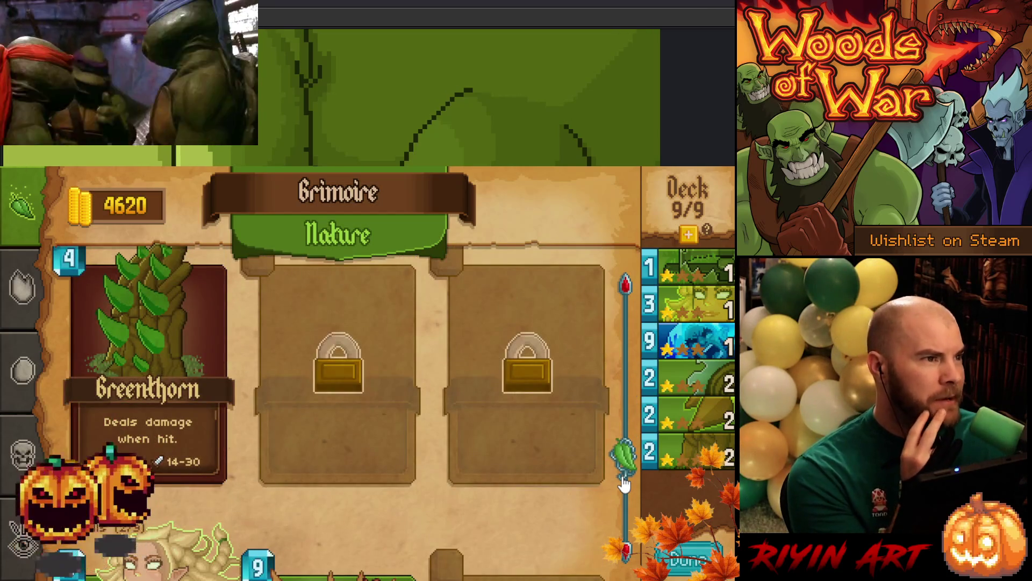
scroll(623, 484, "down", 2)
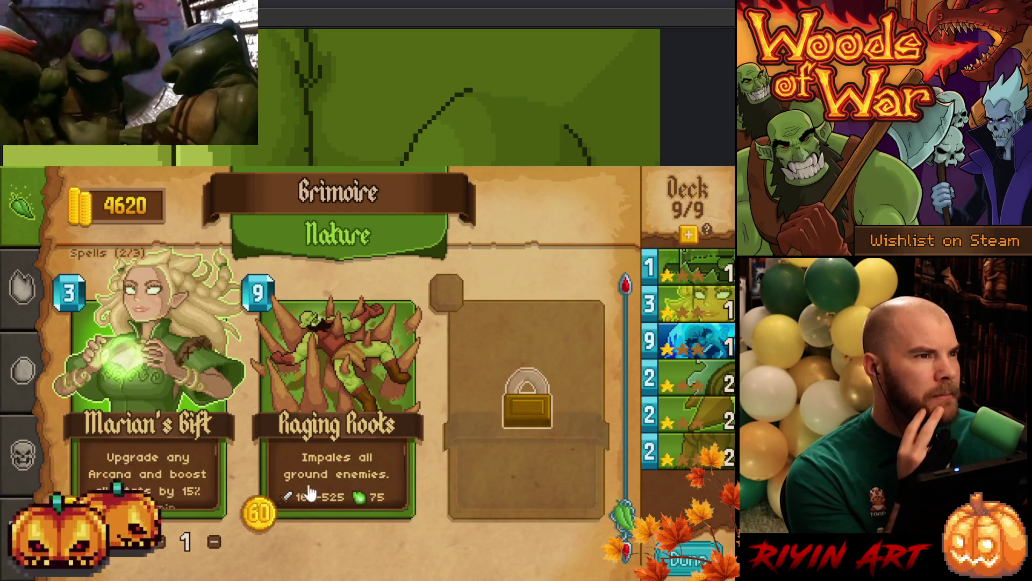
left_click(24, 291)
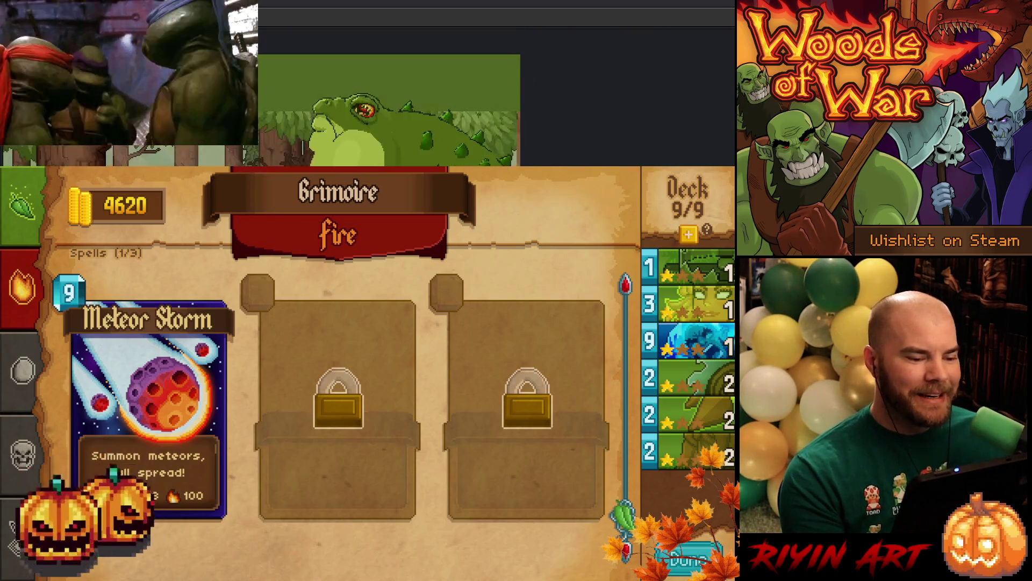
Return to the Nature page, then go back to the Fire page again
left_click(22, 206)
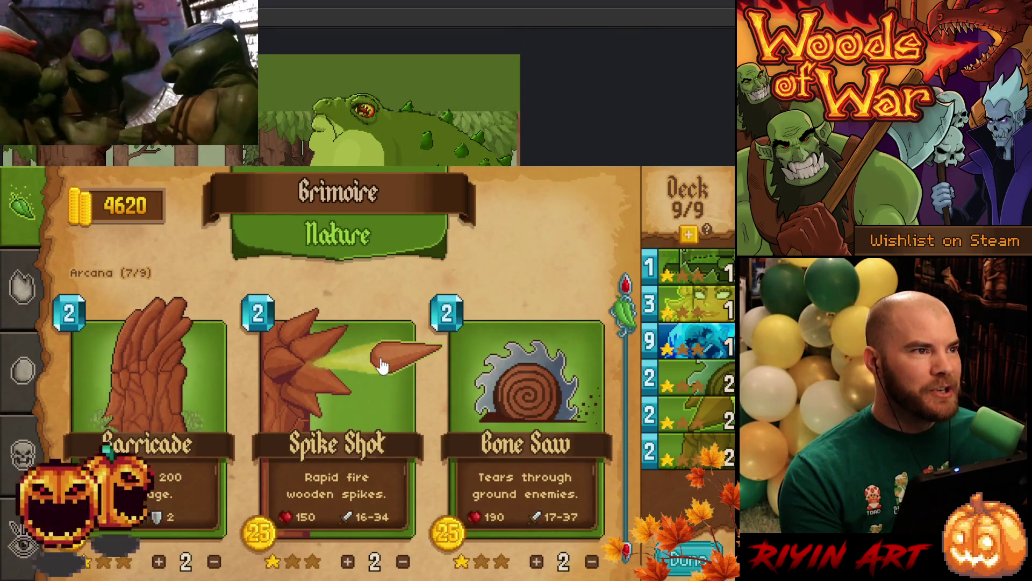
scroll(376, 377, "down", 2)
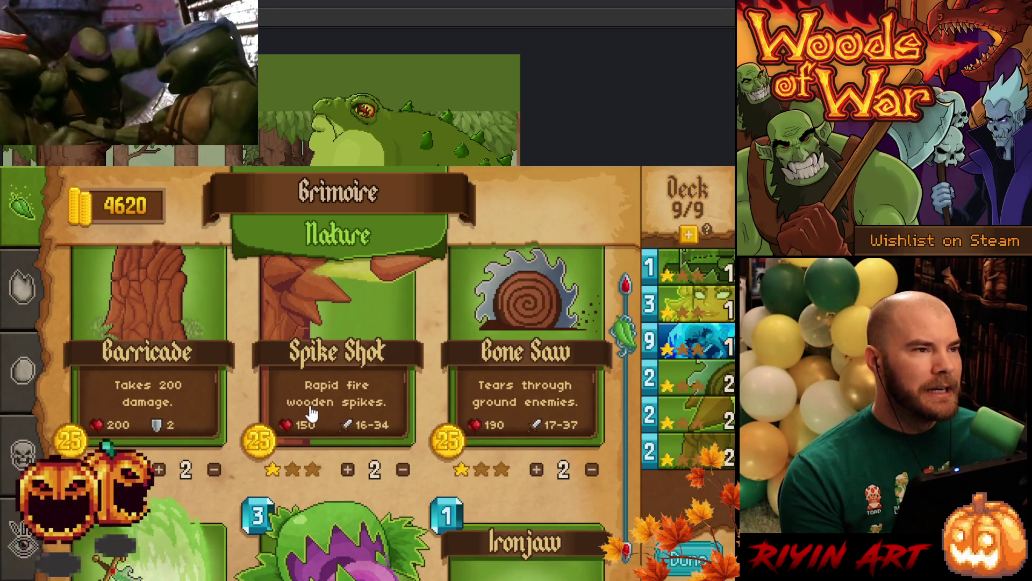
left_click(24, 290)
scroll(243, 454, "down", 1)
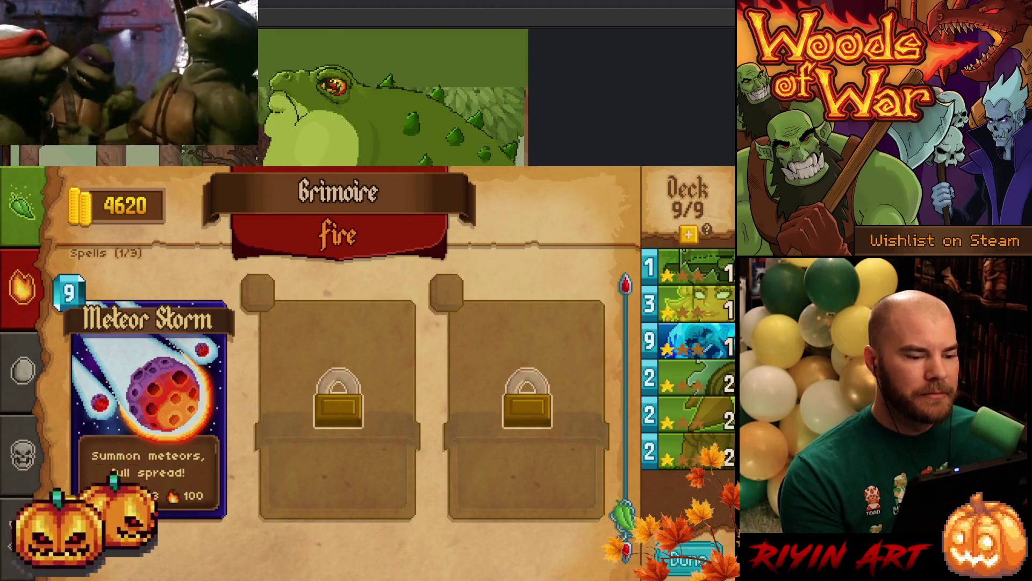
mouse_move(693, 304)
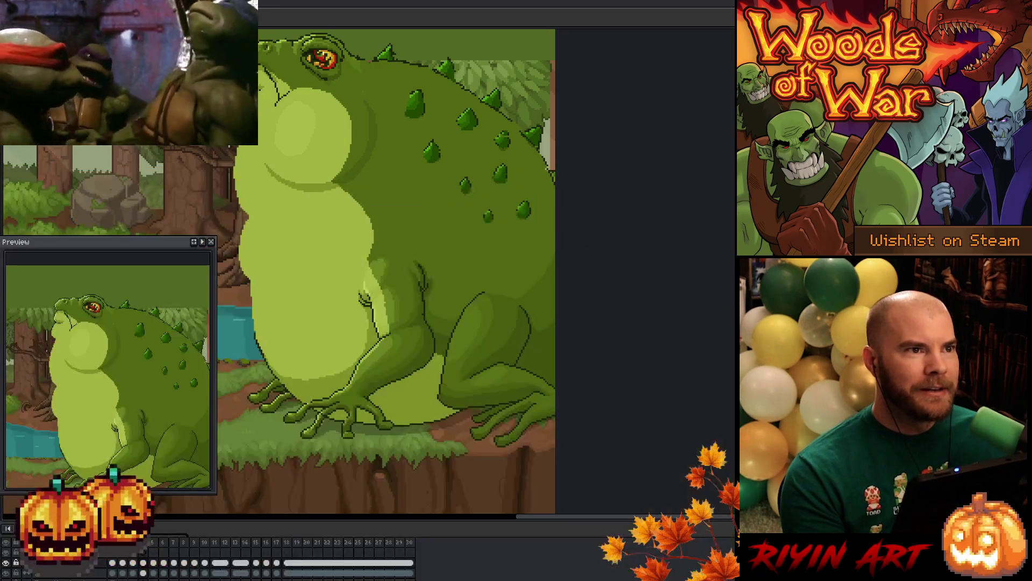
Pan the Aseprite canvas to bring the whole toad and forest stream scene into view
mouse_move(380, 214)
left_mouse_down()
mouse_move(590, 256)
mouse_move(559, 248)
left_mouse_up()
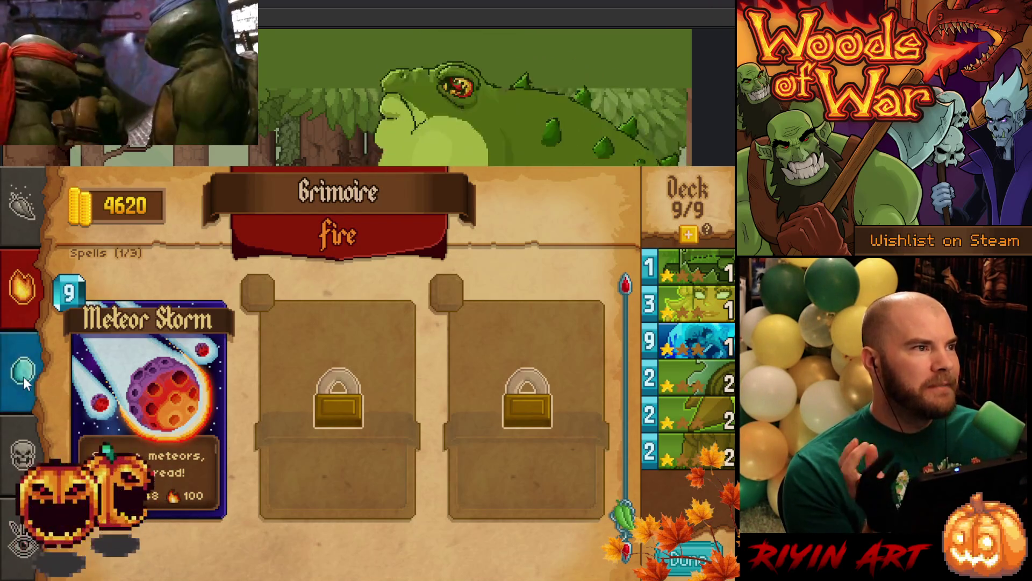
Show the Frost spells with Flash Freeze, then move on to the Shadow page
left_click(21, 383)
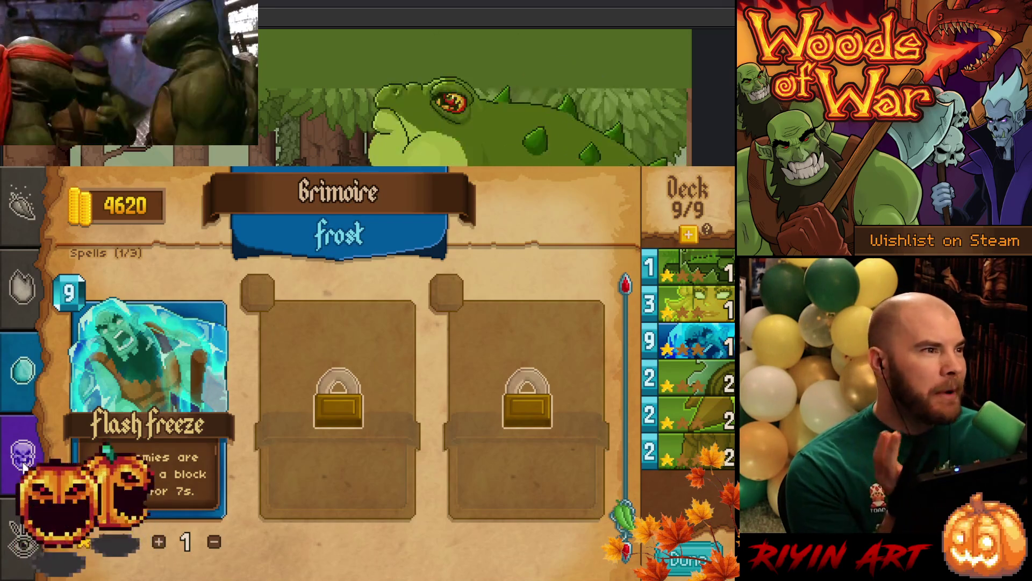
left_click(23, 462)
Scroll the Shadow spell list to view Life Drain and Dark Void
scroll(253, 449, "down", 3)
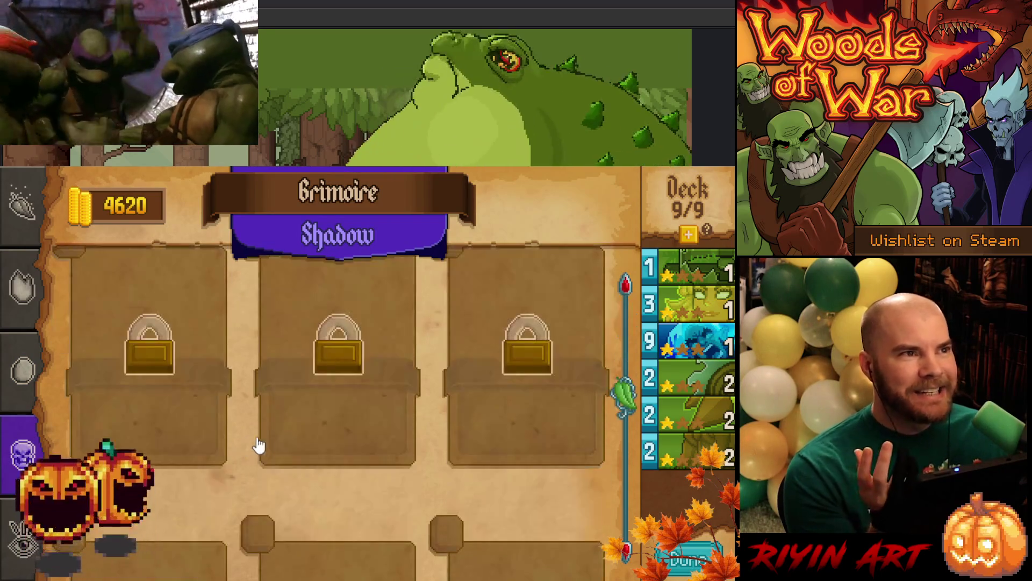
scroll(268, 453, "down", 3)
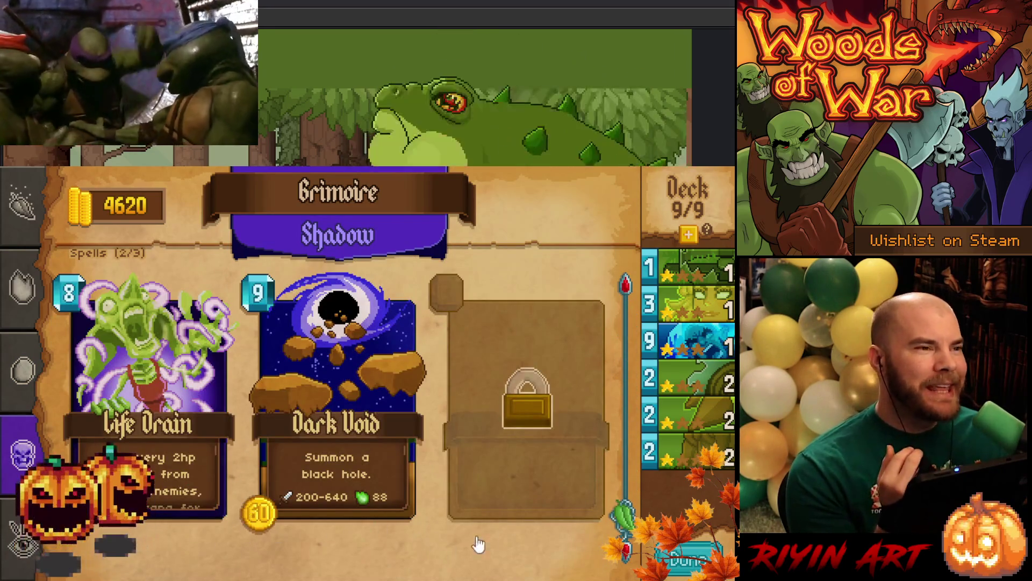
scroll(491, 505, "up", 1)
scroll(491, 505, "down", 1)
scroll(491, 506, "up", 1)
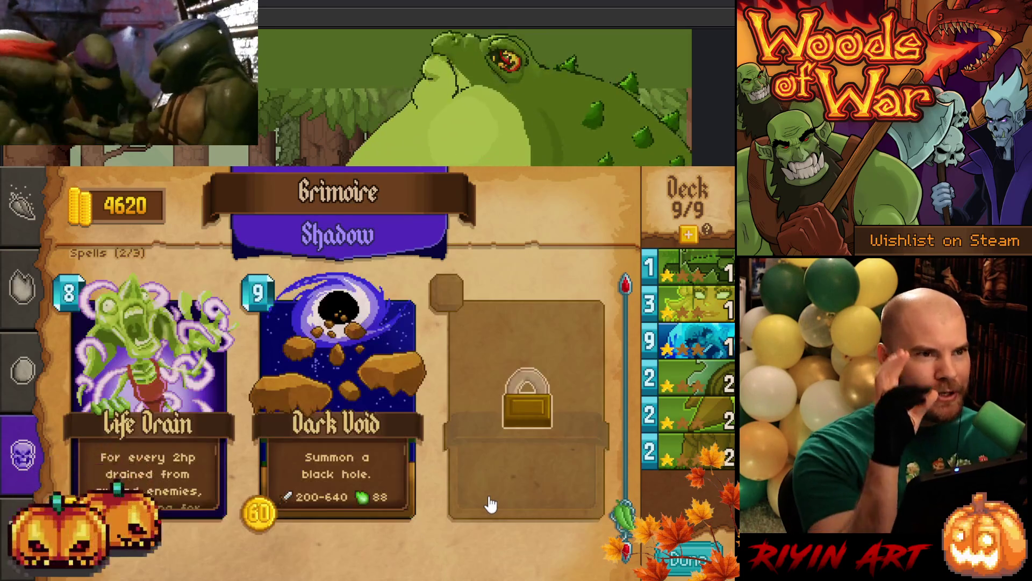
scroll(490, 505, "down", 1)
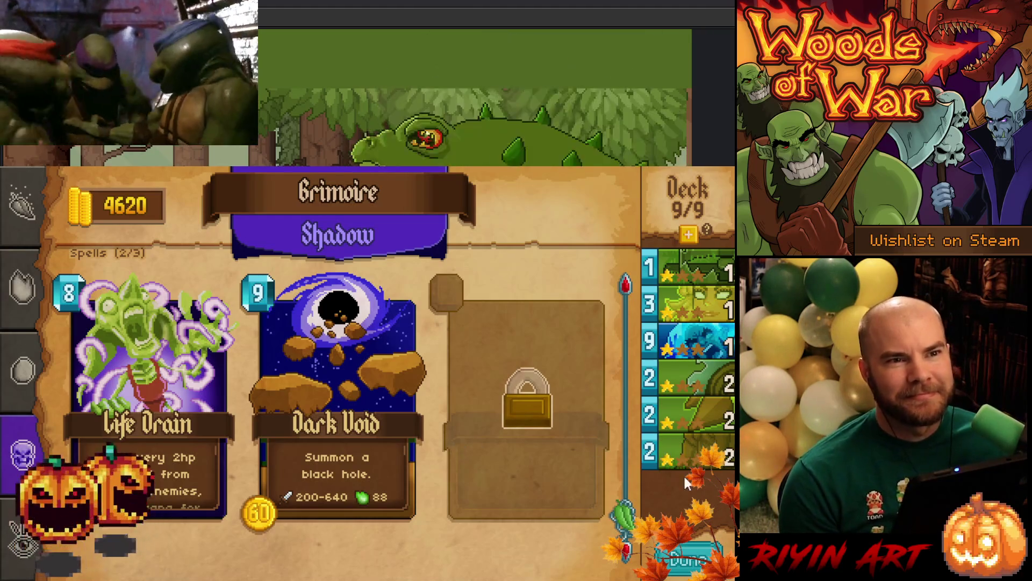
Return the grimoire to the Nature page with Barricade, Spike Shot and Bone Saw
mouse_move(686, 457)
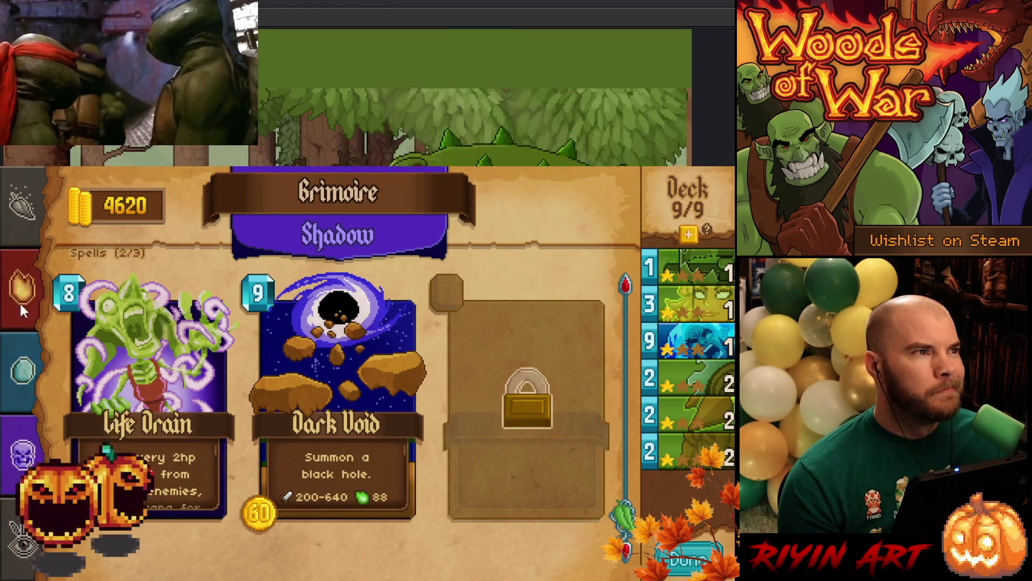
left_click(20, 210)
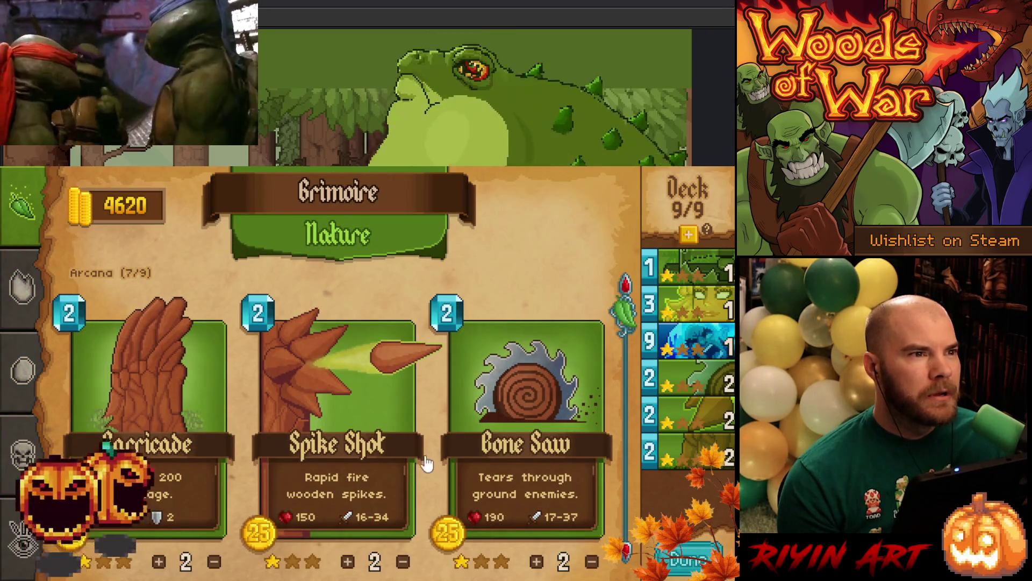
Scroll the Nature card list down to the Spells row with Marian's Gift and Raging Roots
scroll(427, 462, "down", 5)
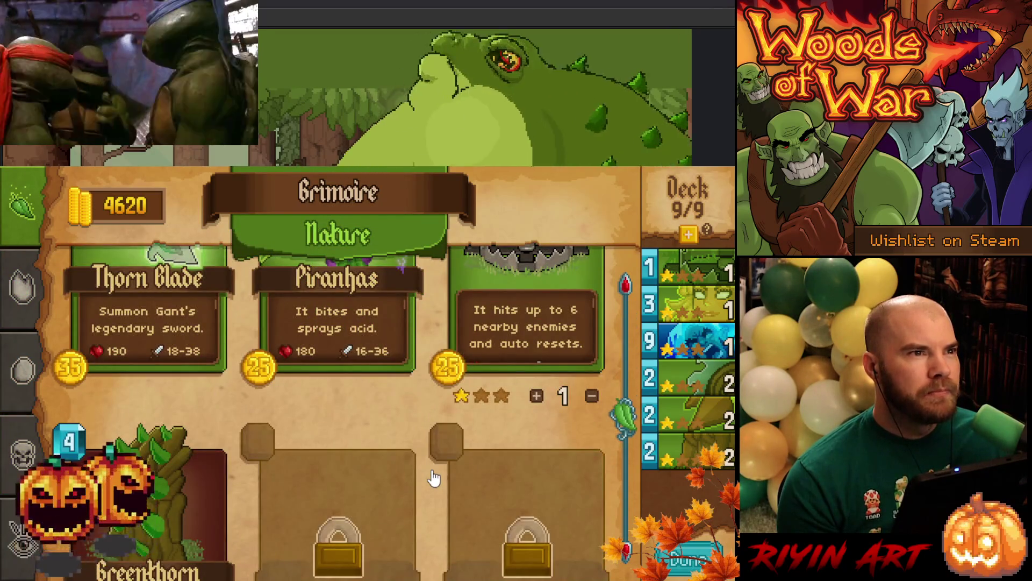
scroll(433, 477, "up", 2)
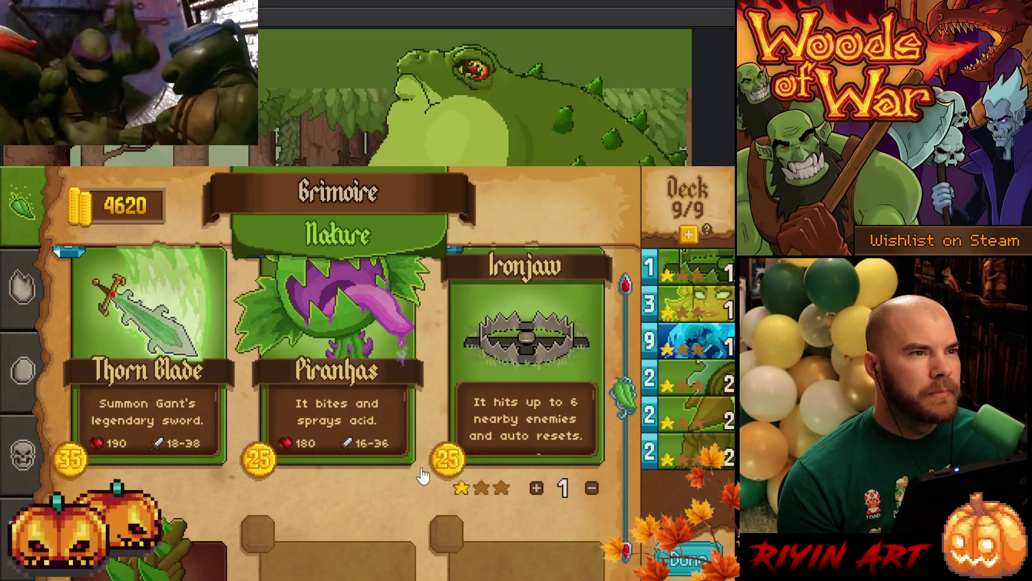
scroll(390, 491, "down", 5)
scroll(389, 491, "down", 5)
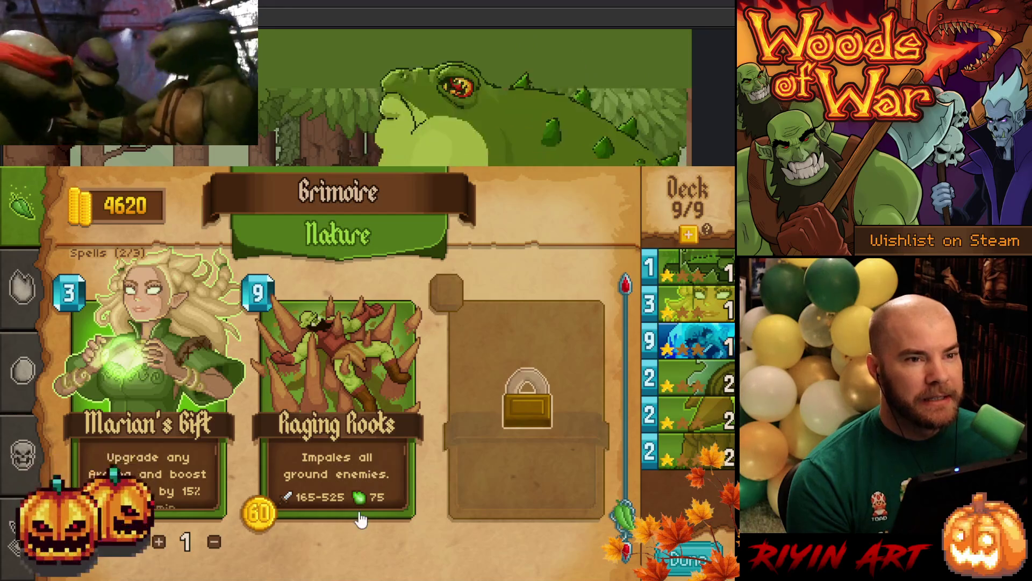
mouse_move(699, 341)
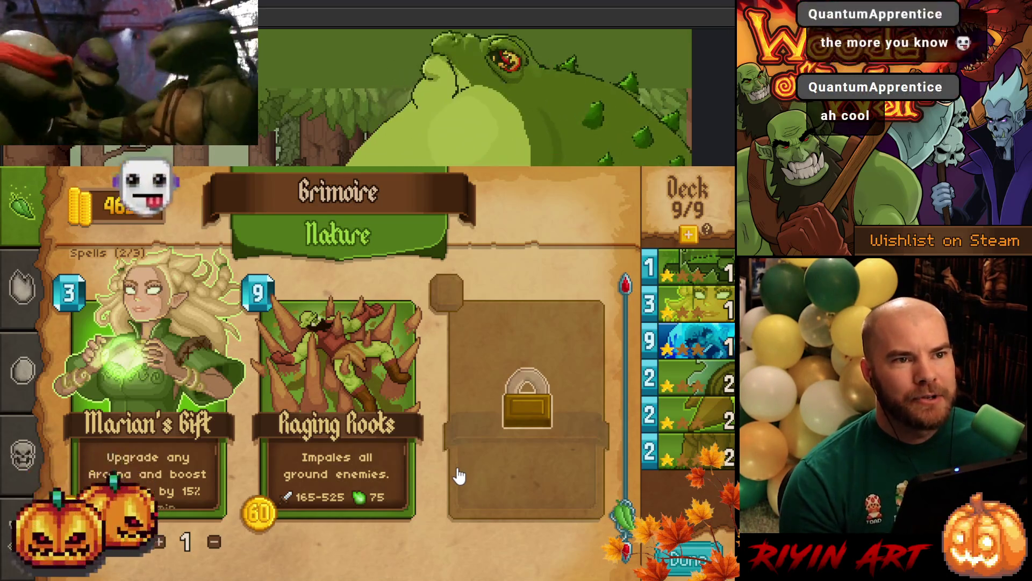
mouse_move(693, 452)
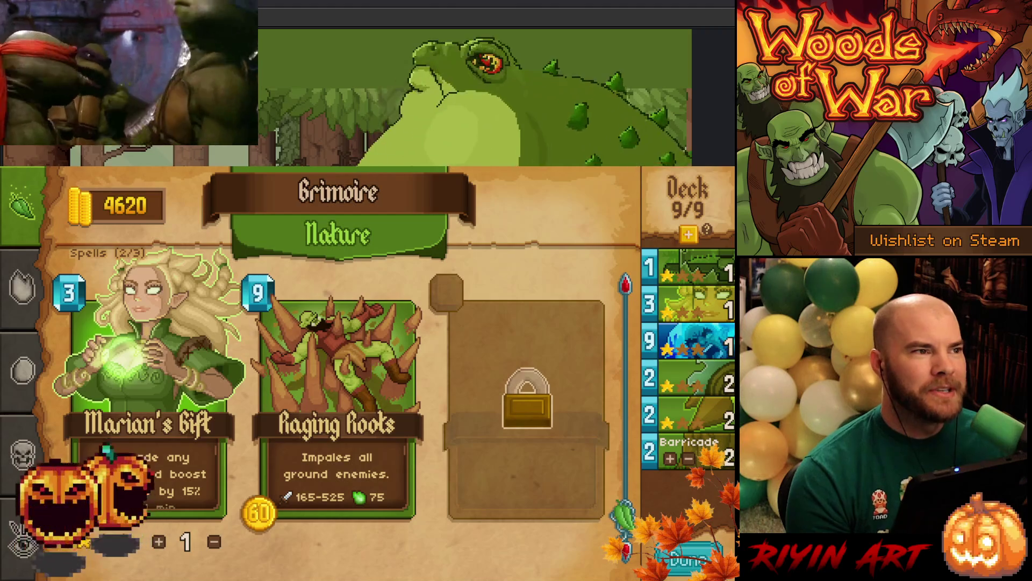
scroll(223, 445, "up", 3)
scroll(223, 445, "down", 3)
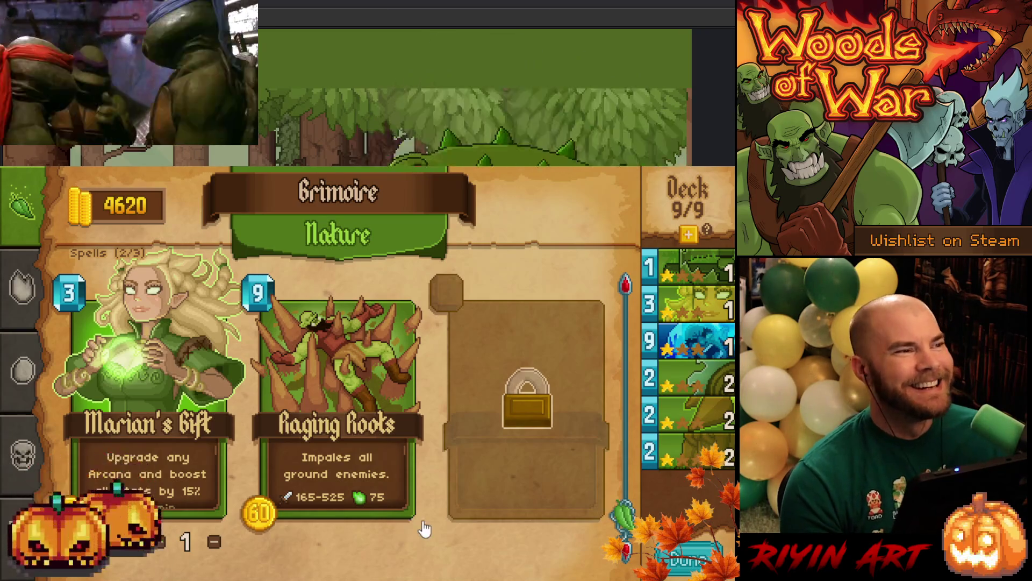
Scroll up to inspect Spike Shot in the Arcana row, then back down to Ironjaw
scroll(141, 475, "up", 2)
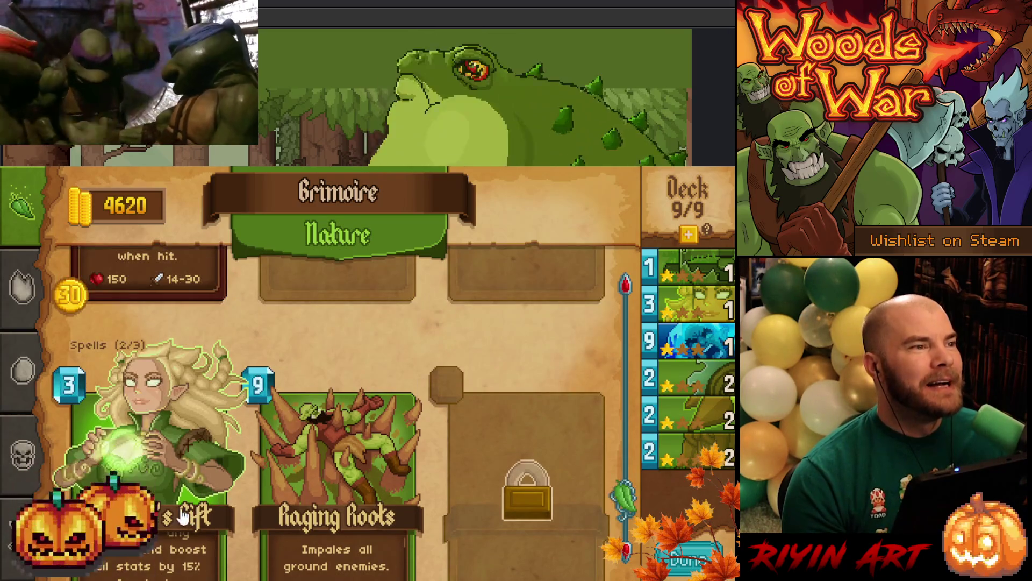
scroll(217, 490, "up", 2)
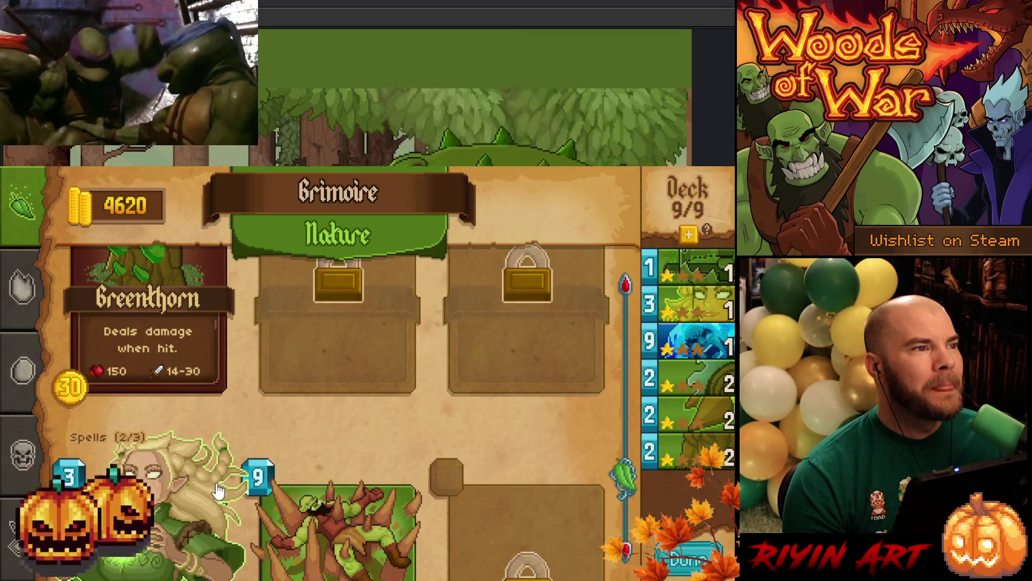
scroll(217, 490, "up", 4)
scroll(221, 486, "up", 6)
scroll(244, 485, "up", 6)
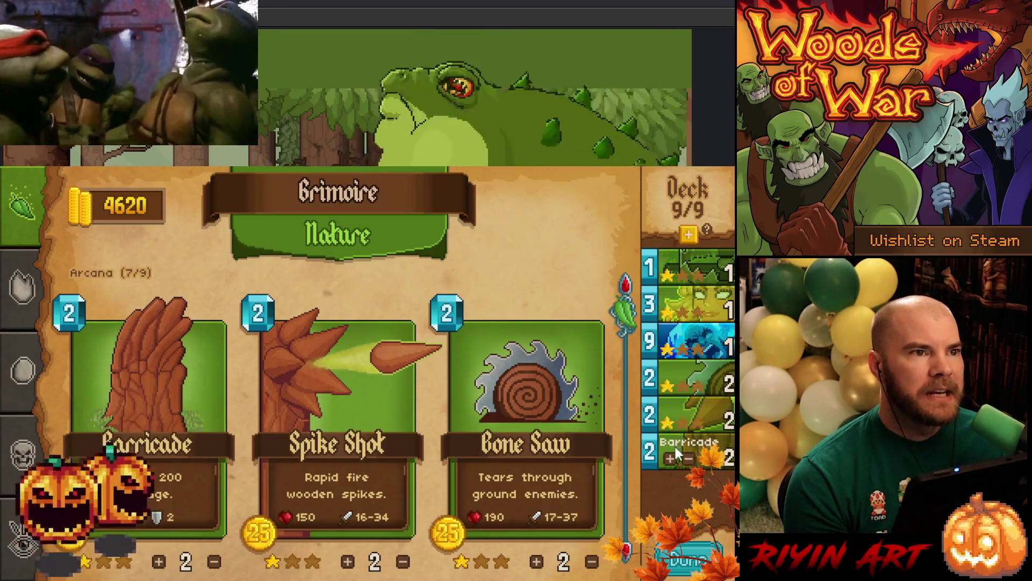
mouse_move(403, 380)
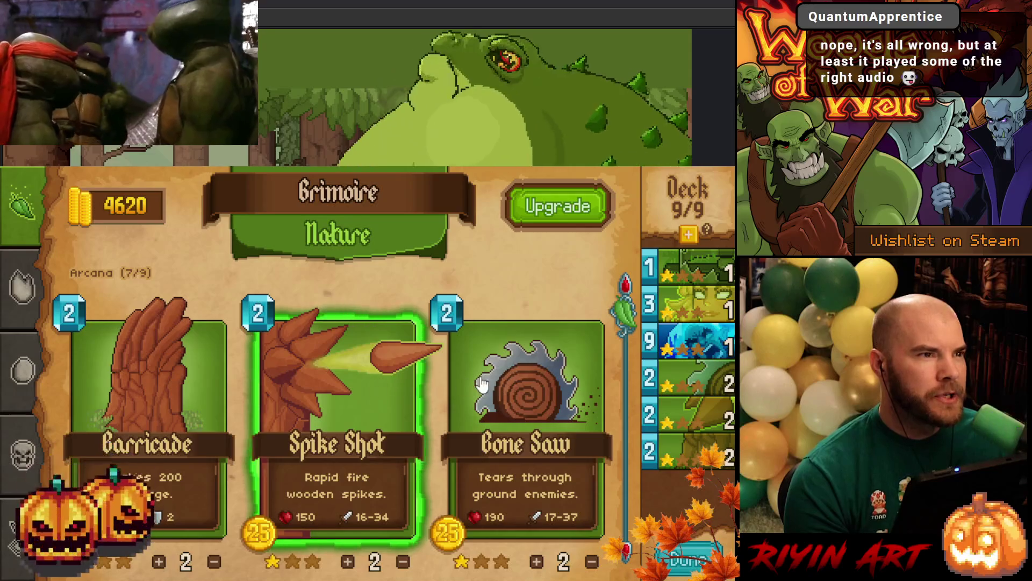
scroll(430, 382, "down", 2)
scroll(483, 462, "down", 3)
scroll(422, 397, "up", 2)
scroll(422, 397, "down", 1)
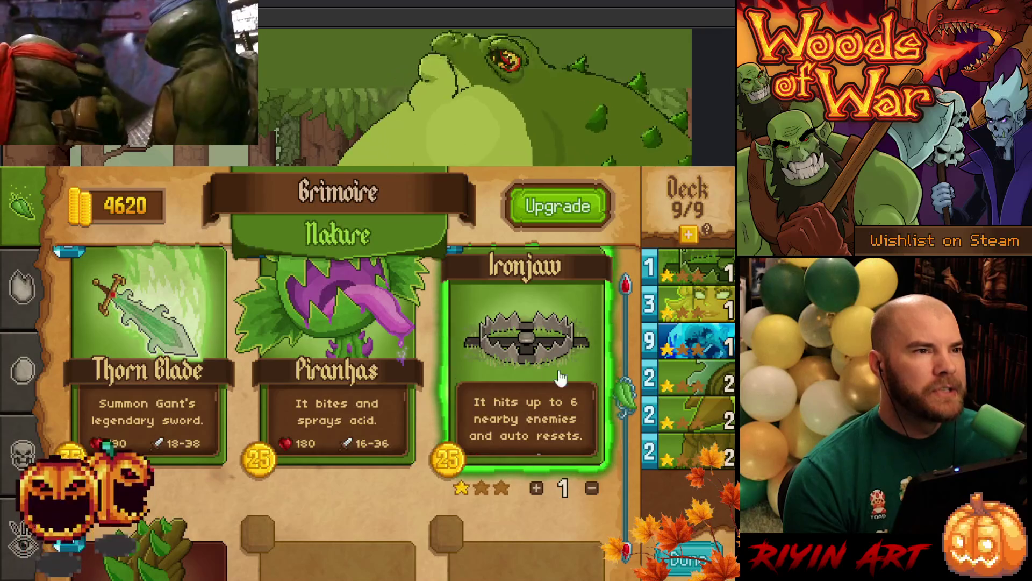
After the deck-full warning, spend gold to raise deck capacity to 14
left_click(536, 487)
left_click(639, 472)
left_click(689, 235)
left_click(688, 235)
left_click(688, 233)
left_click(688, 233)
left_click(688, 233)
Add a second Ironjaw copy, leaving the deck at 10/14 and gold at 4495
left_click(537, 490)
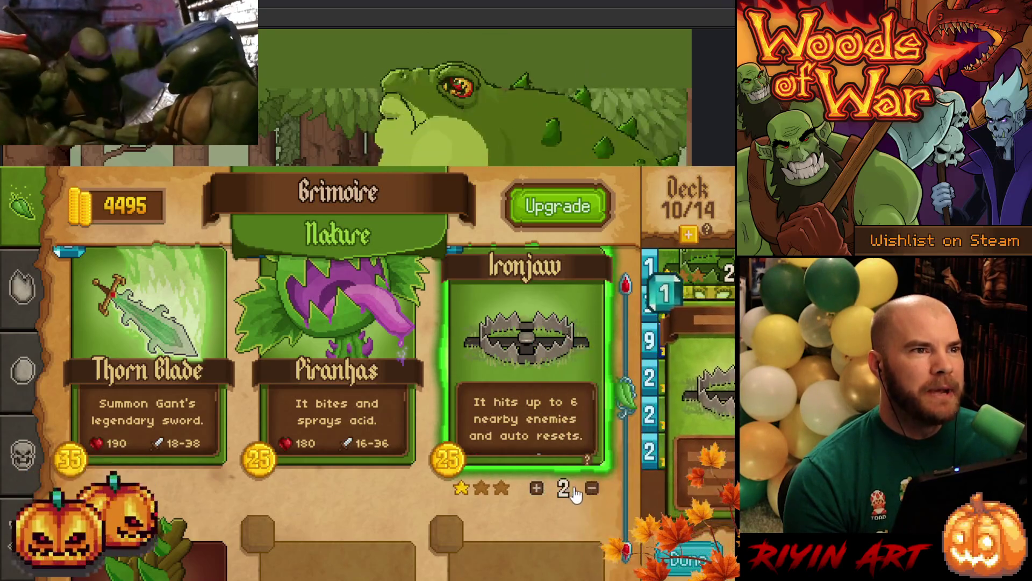
left_click(591, 489)
left_click(536, 489)
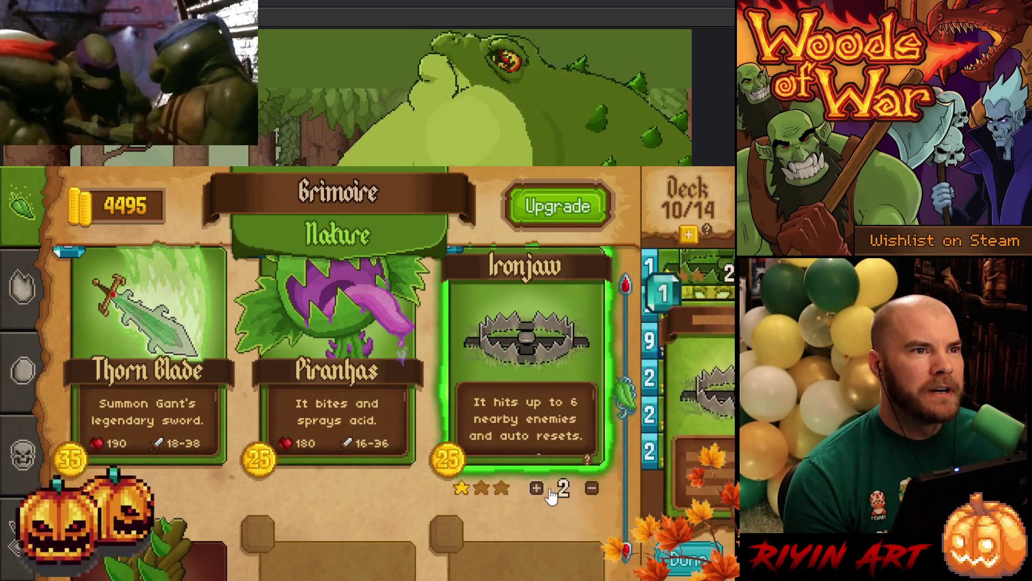
left_click(592, 488)
left_click(538, 490)
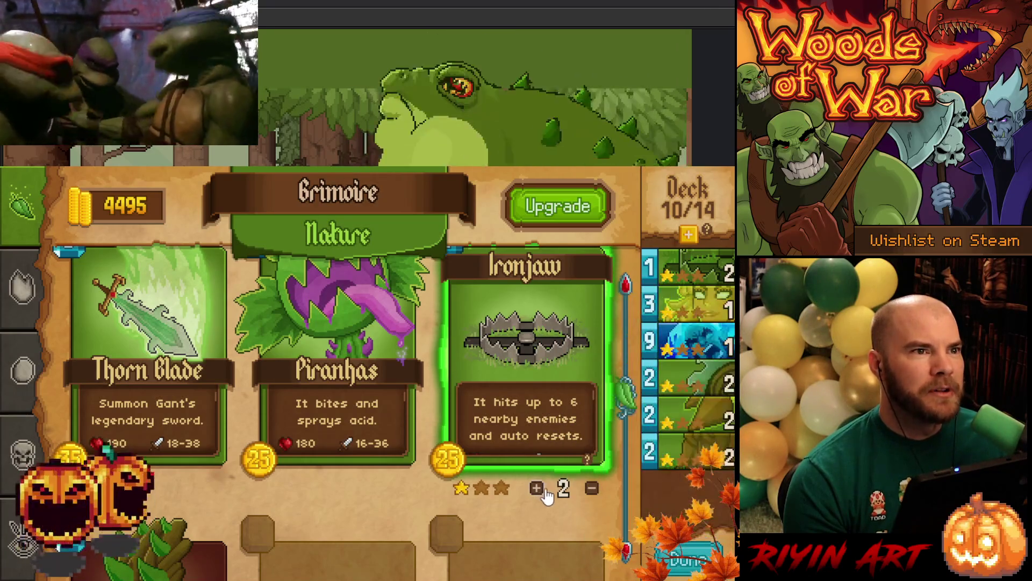
left_click(591, 488)
left_click(536, 489)
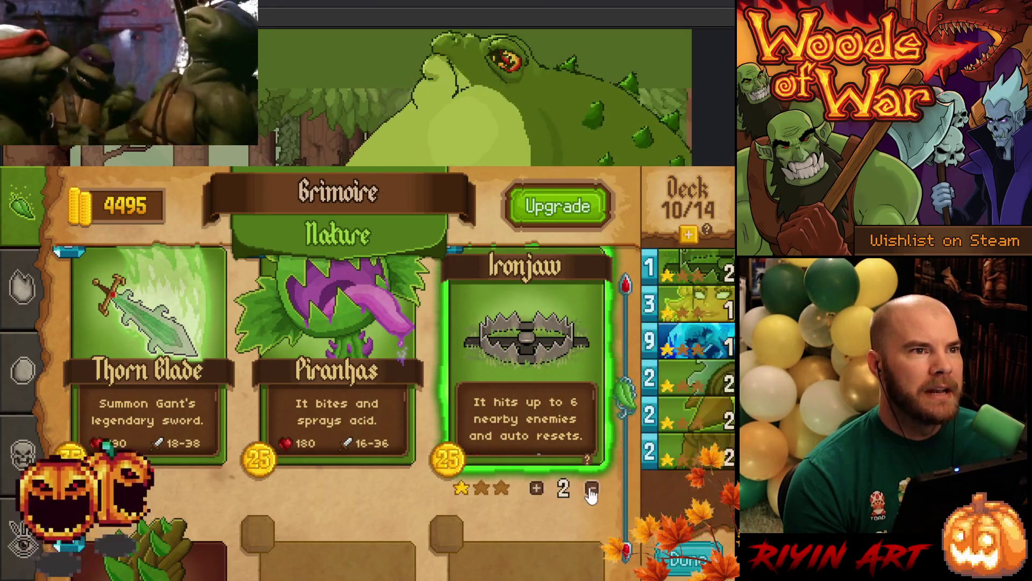
left_click(591, 488)
left_click(538, 489)
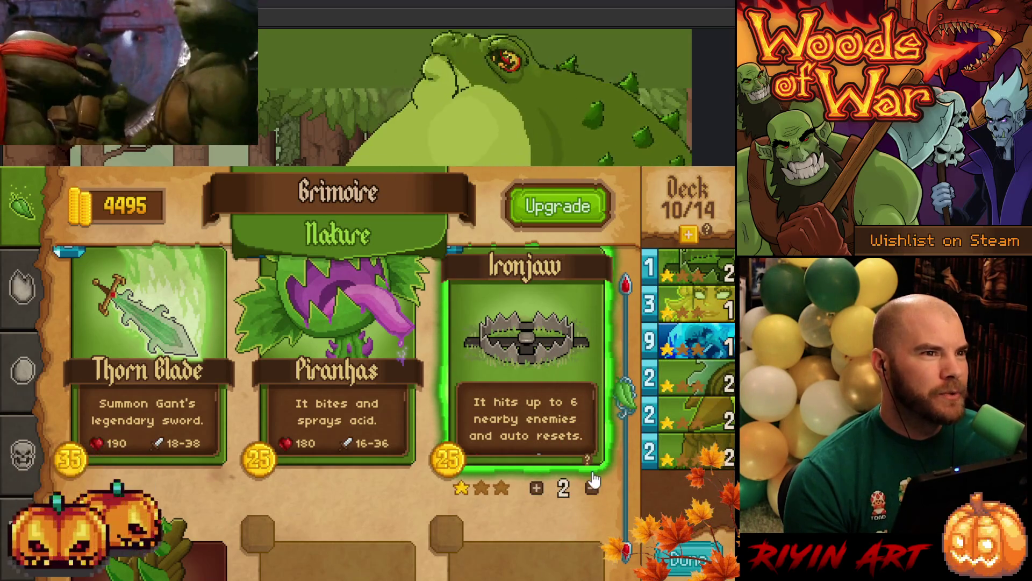
Switch the grimoire through Fire to the fully locked Frost page
scroll(344, 501, "up", 4)
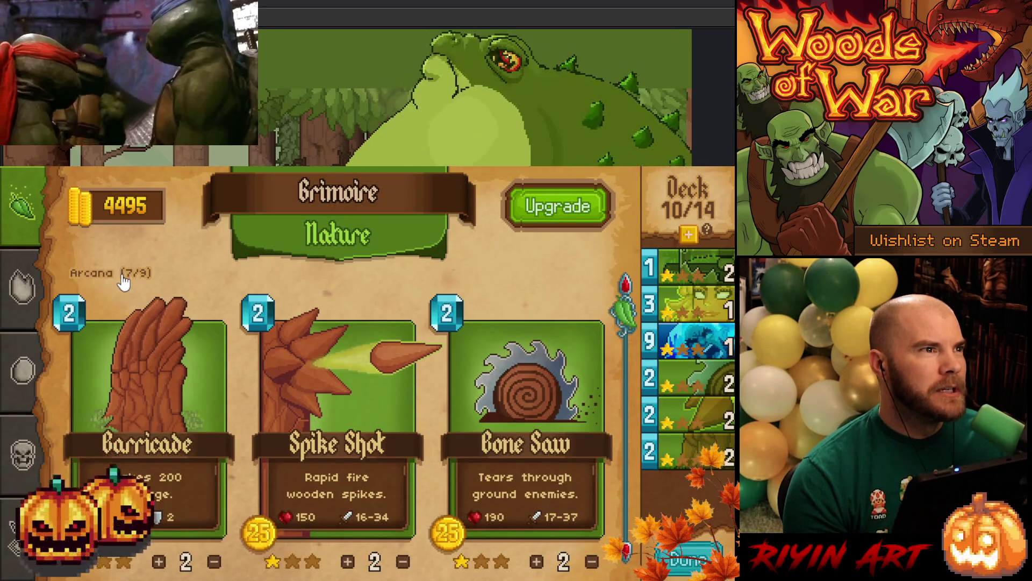
scroll(241, 481, "down", 6)
scroll(229, 484, "up", 6)
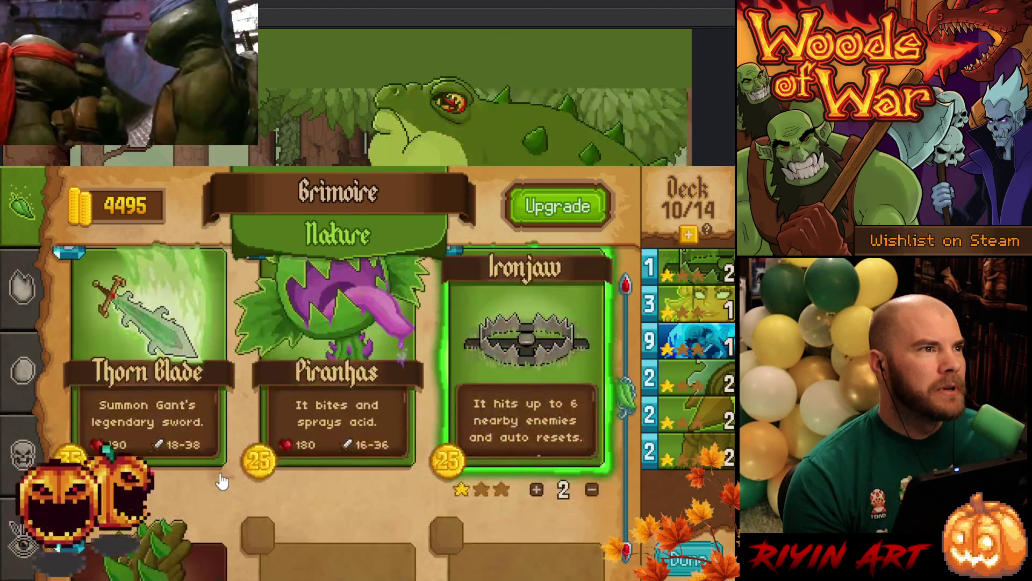
left_click(41, 306)
left_click(40, 376)
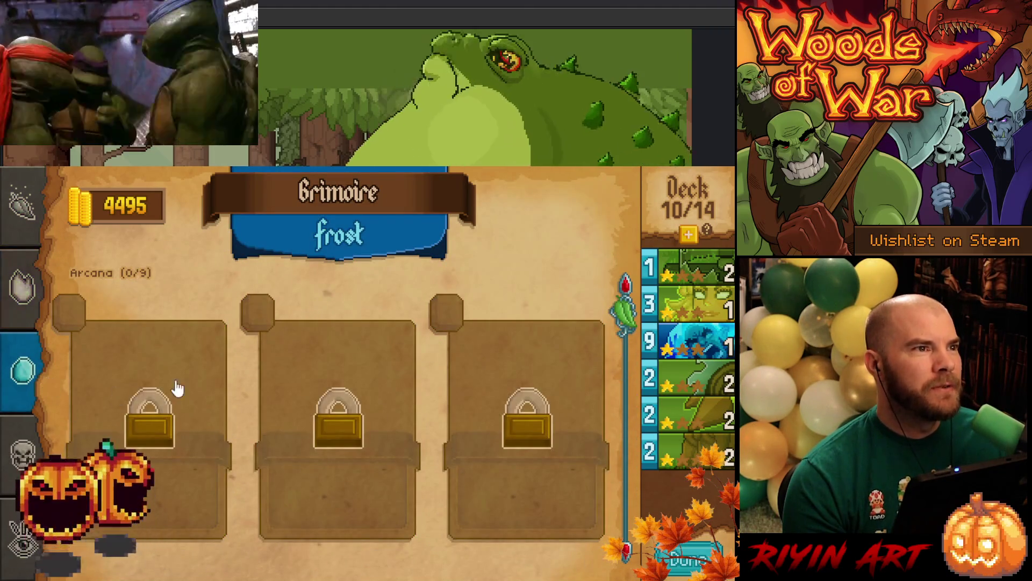
scroll(215, 398, "down", 3)
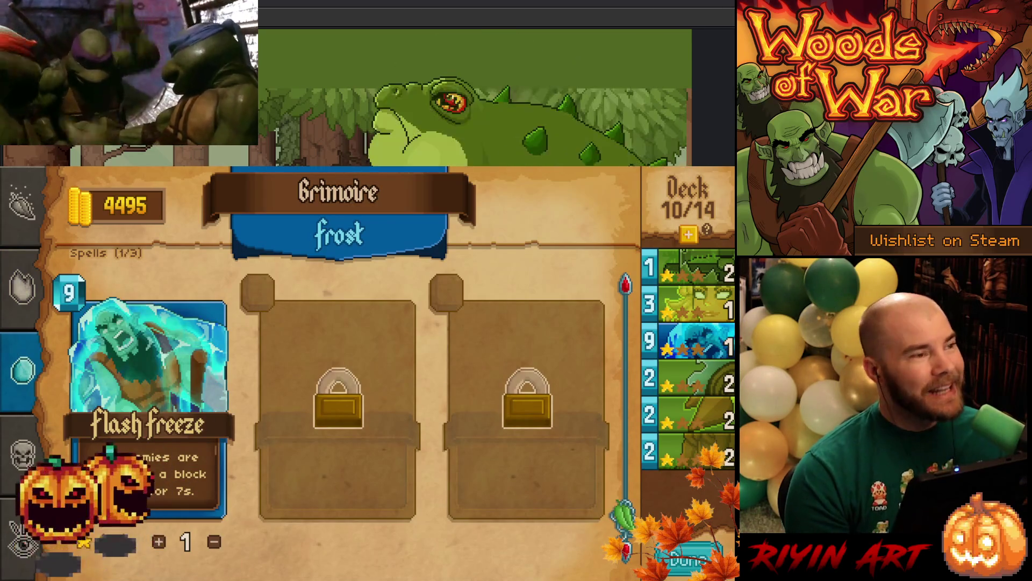